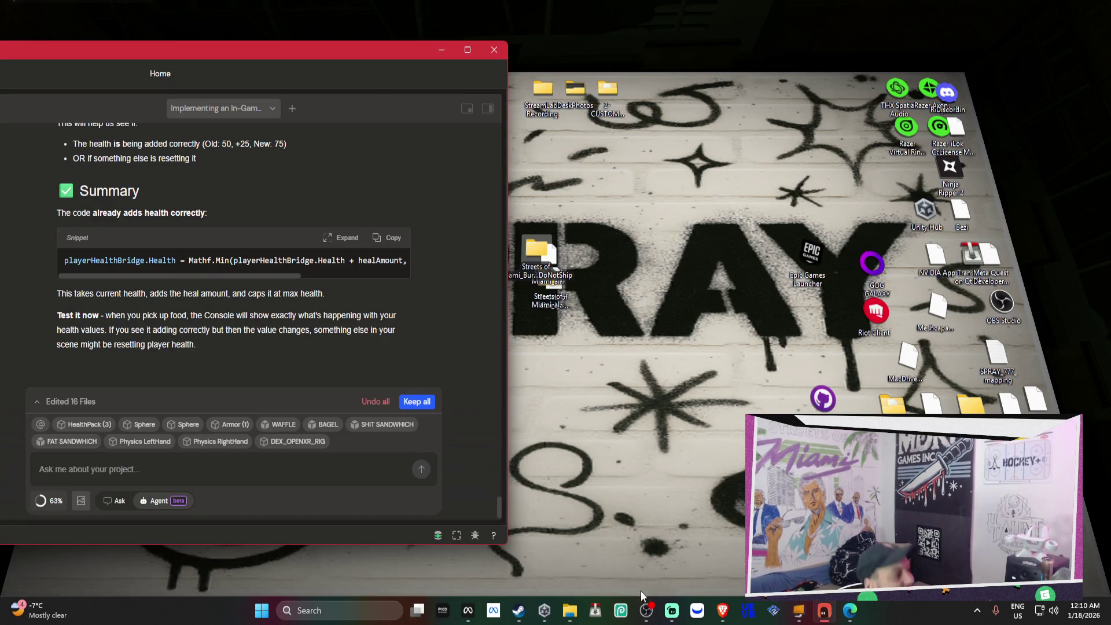
Open the Streets of Miami project from the Unity Hub projects list
left_click(543, 611)
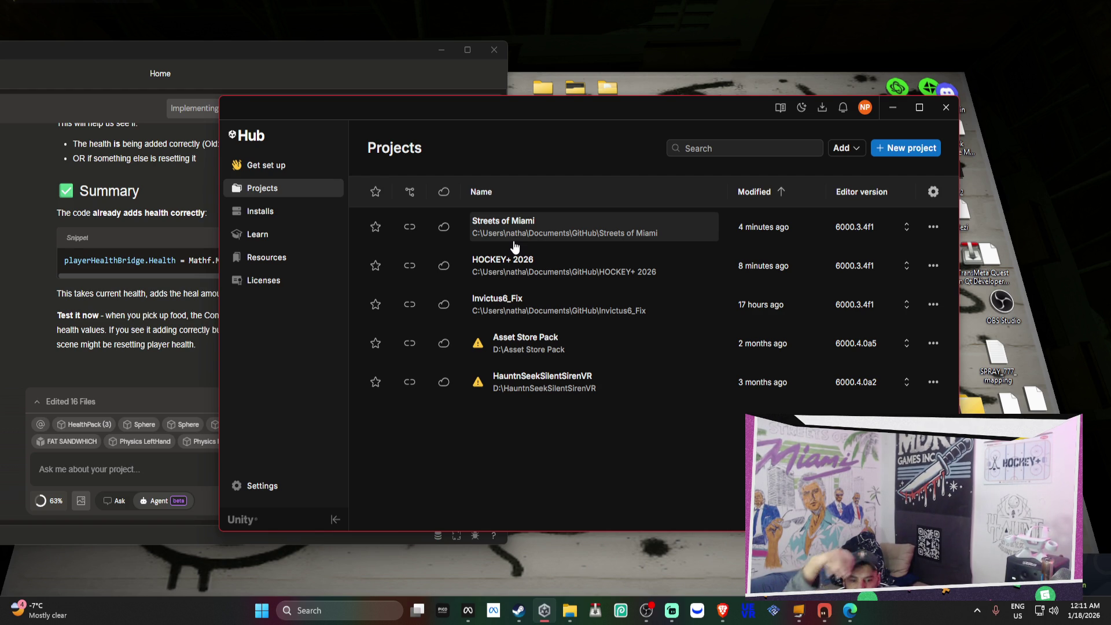
left_click(514, 243)
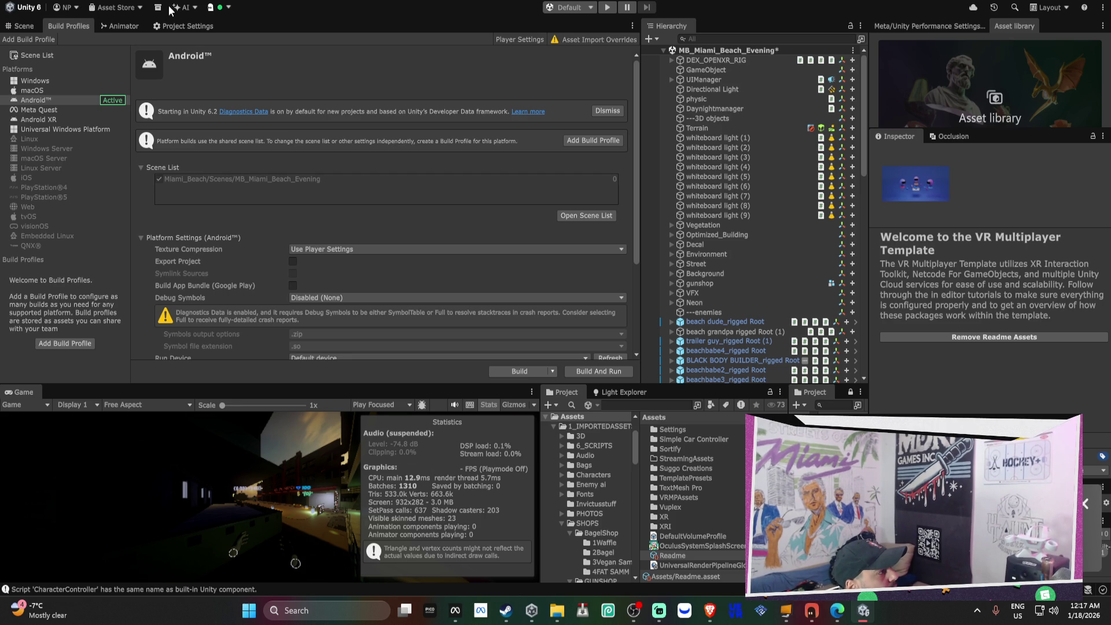
Bring up the Player publishing settings for the Android build
left_click(173, 28)
Enter the keystore password in Publishing Settings, retyping it twice
left_click(339, 159)
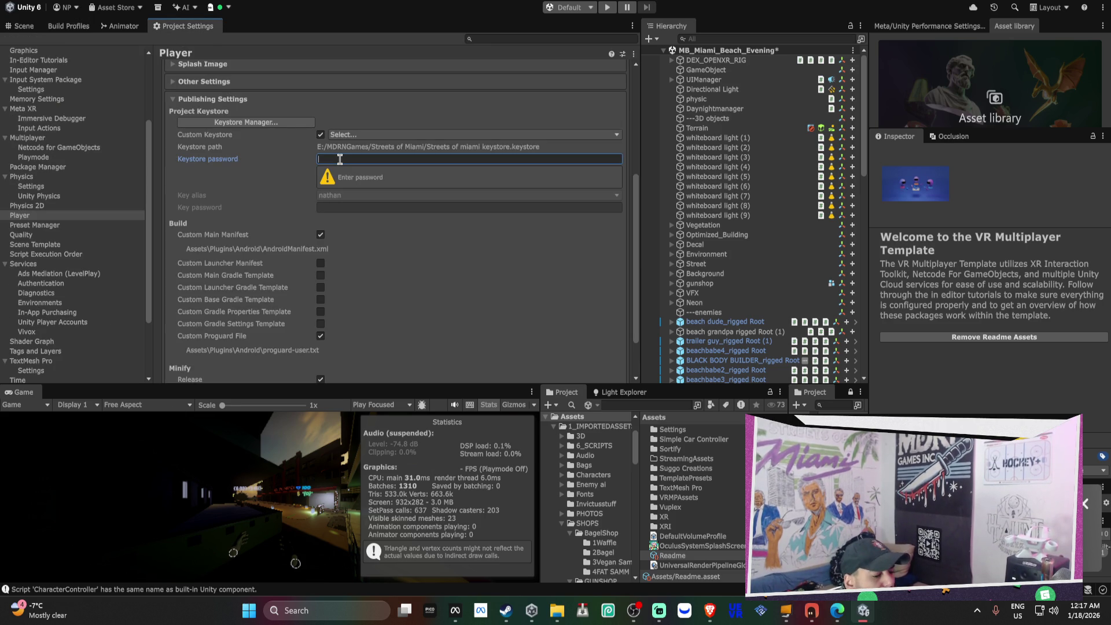
type("*********")
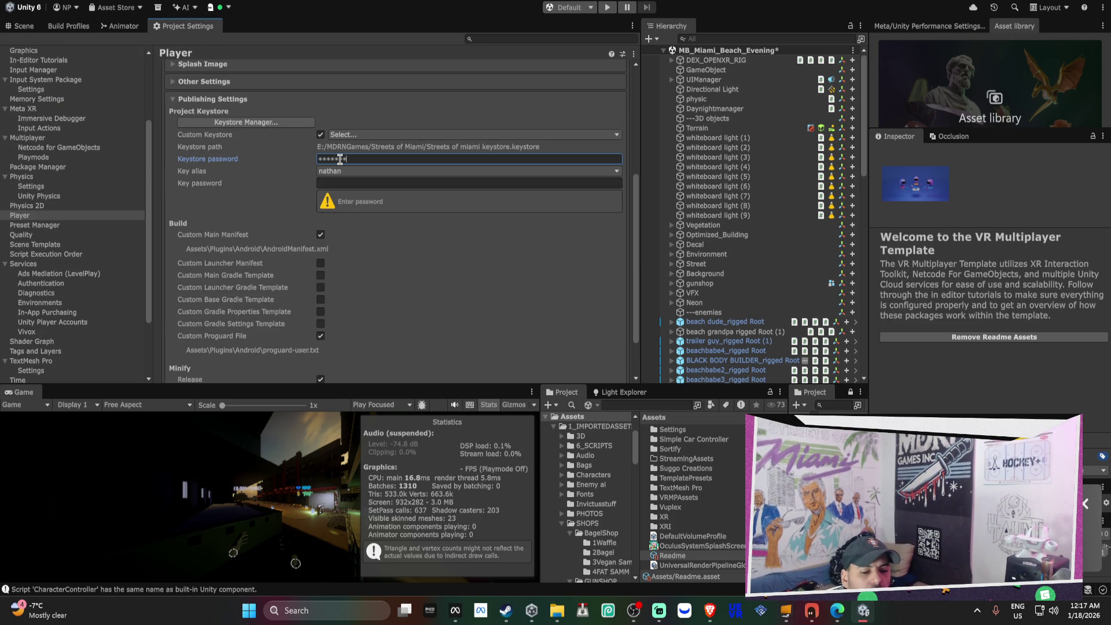
key("Tab")
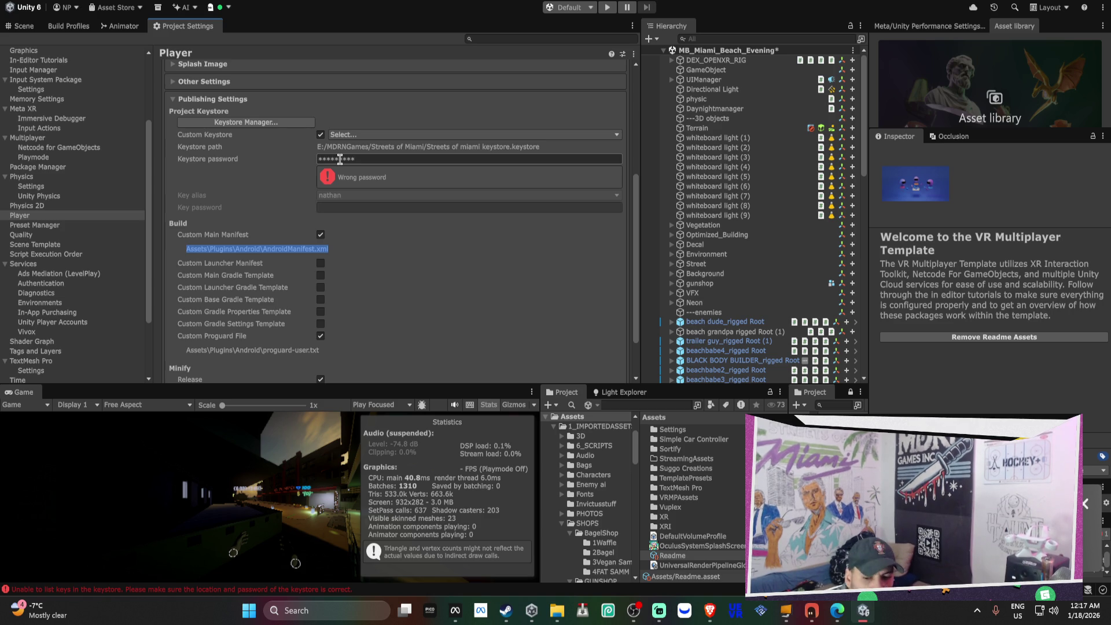
left_click(339, 159)
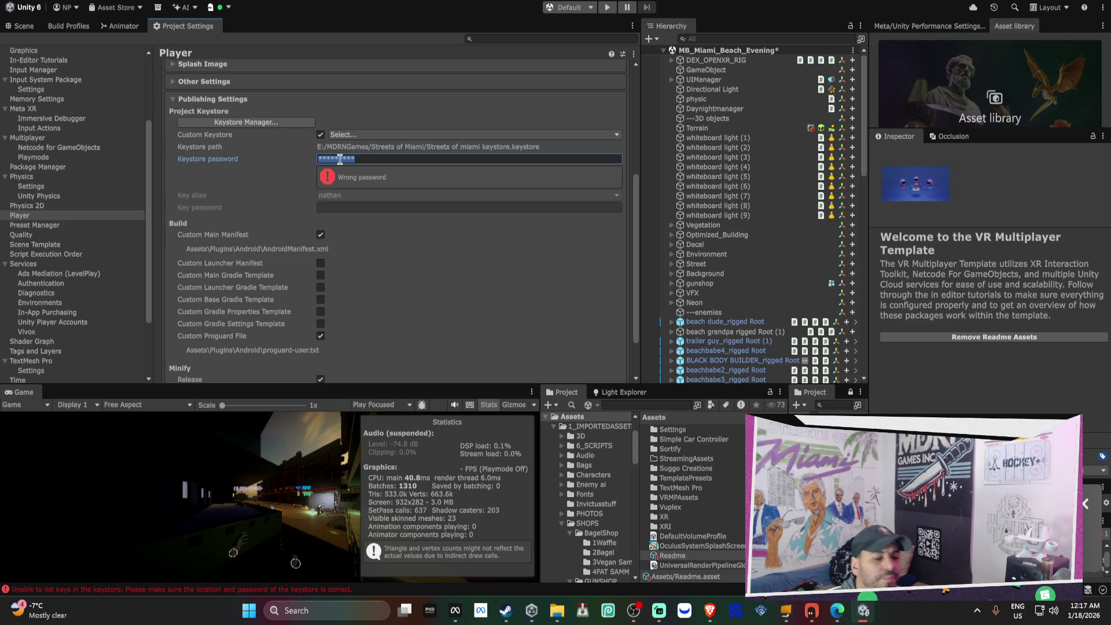
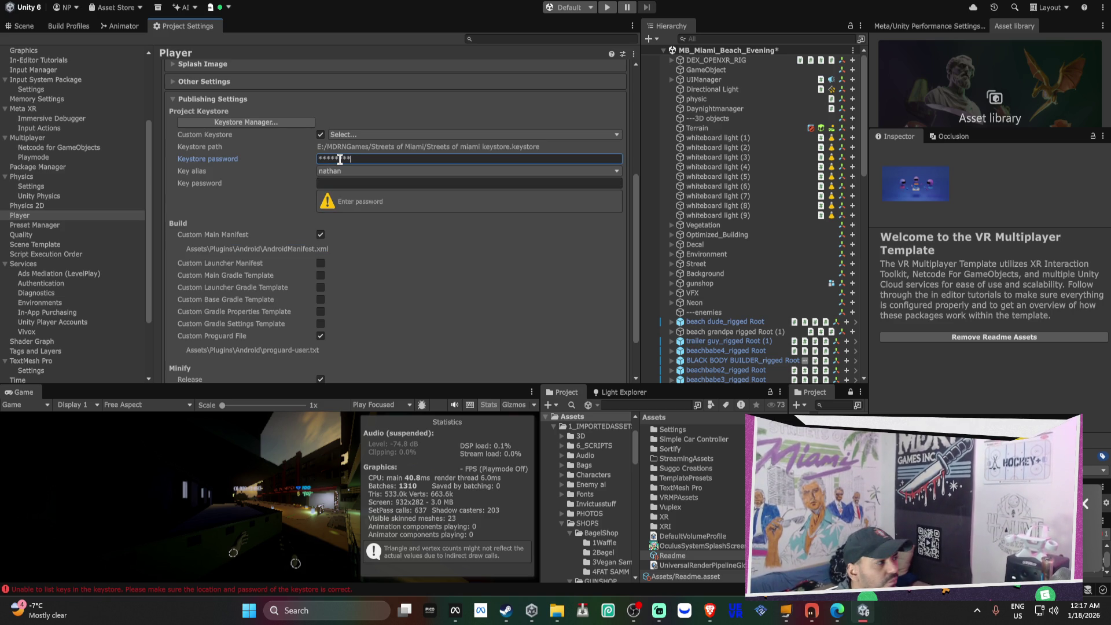
key("Tab")
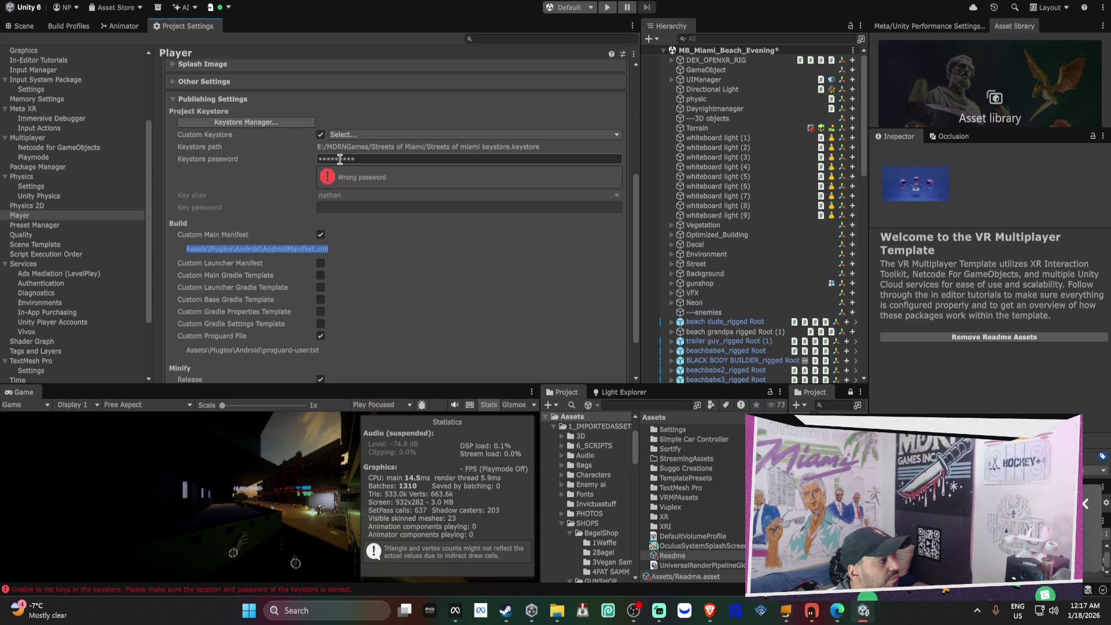
left_click(339, 159)
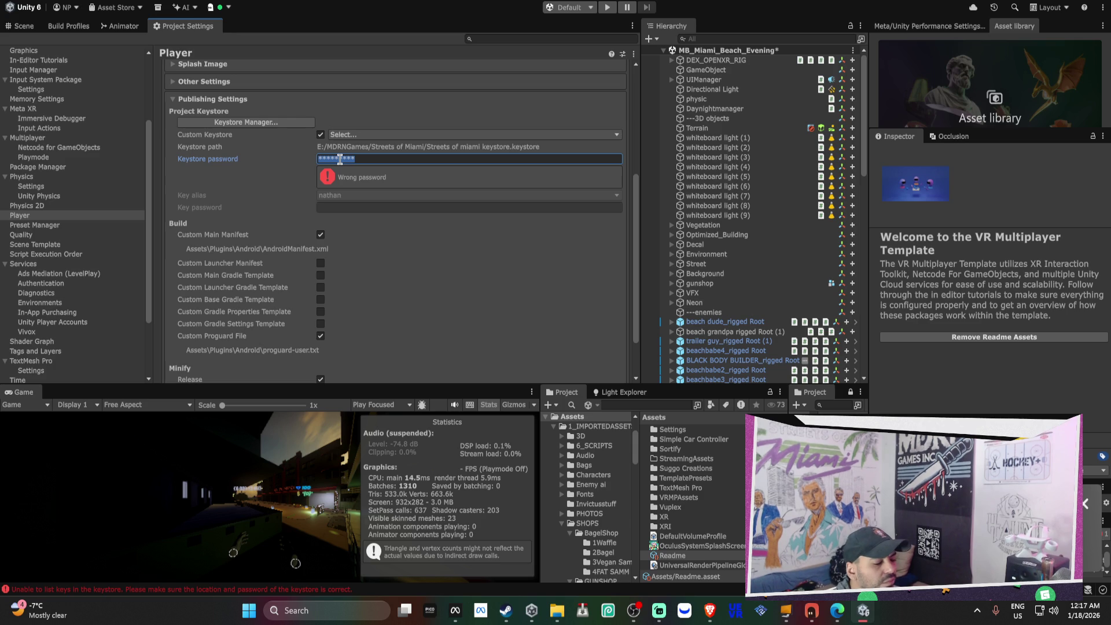
Enter the key password, then start a build from the Android build profile
left_click(378, 181)
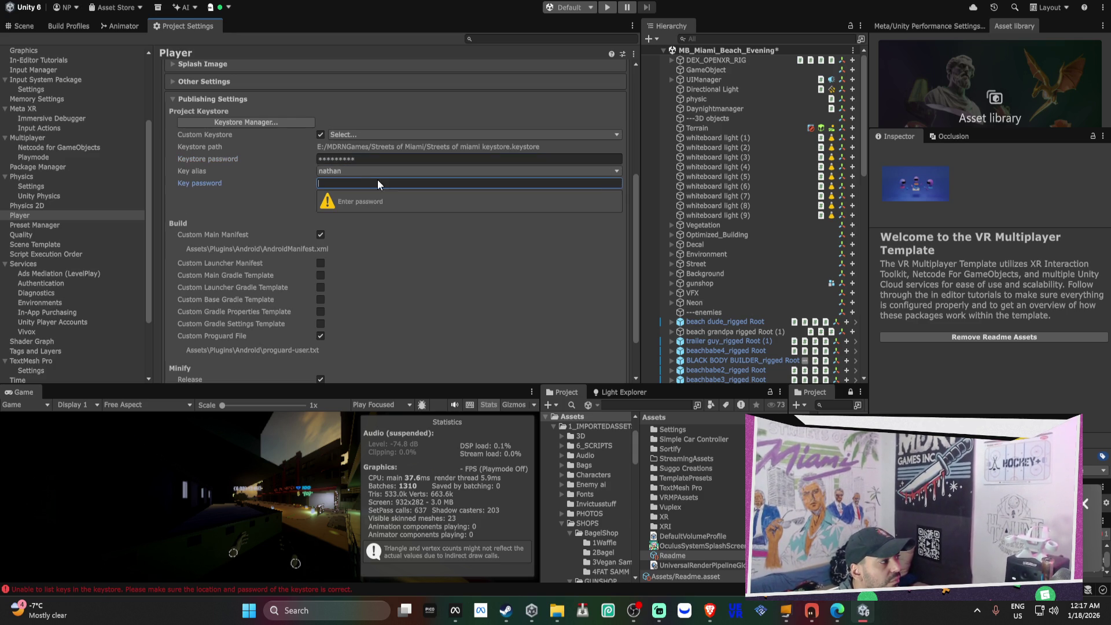
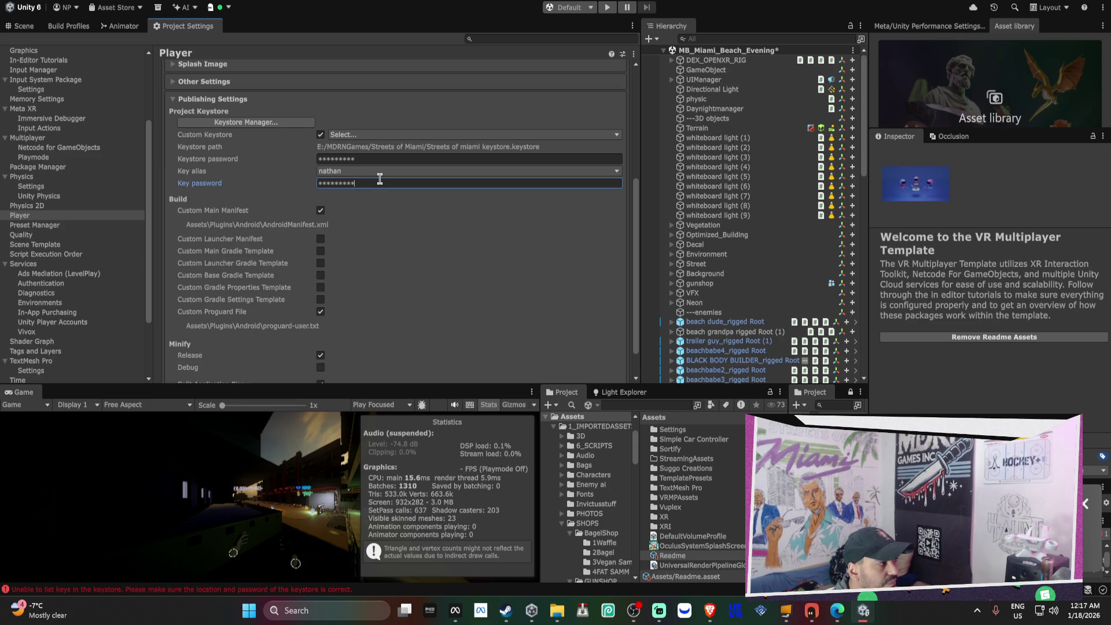
left_click(85, 32)
left_click(509, 376)
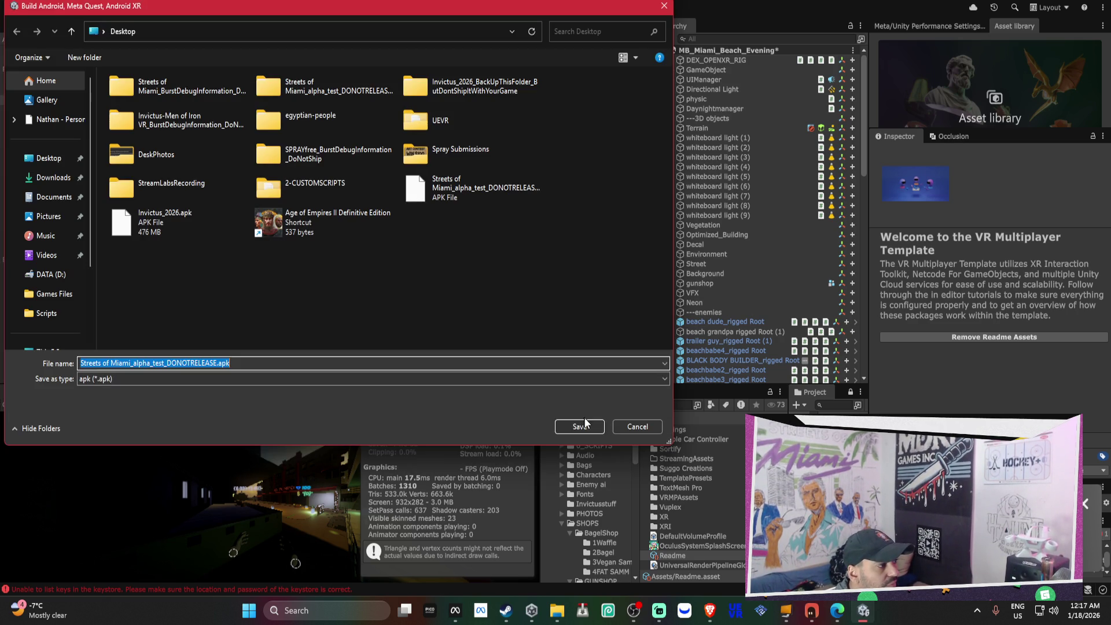
Save over Streets of Miami_alpha_test_DONOTRELEASE.apk, confirm replacing it, and save the modified scene
left_click(587, 428)
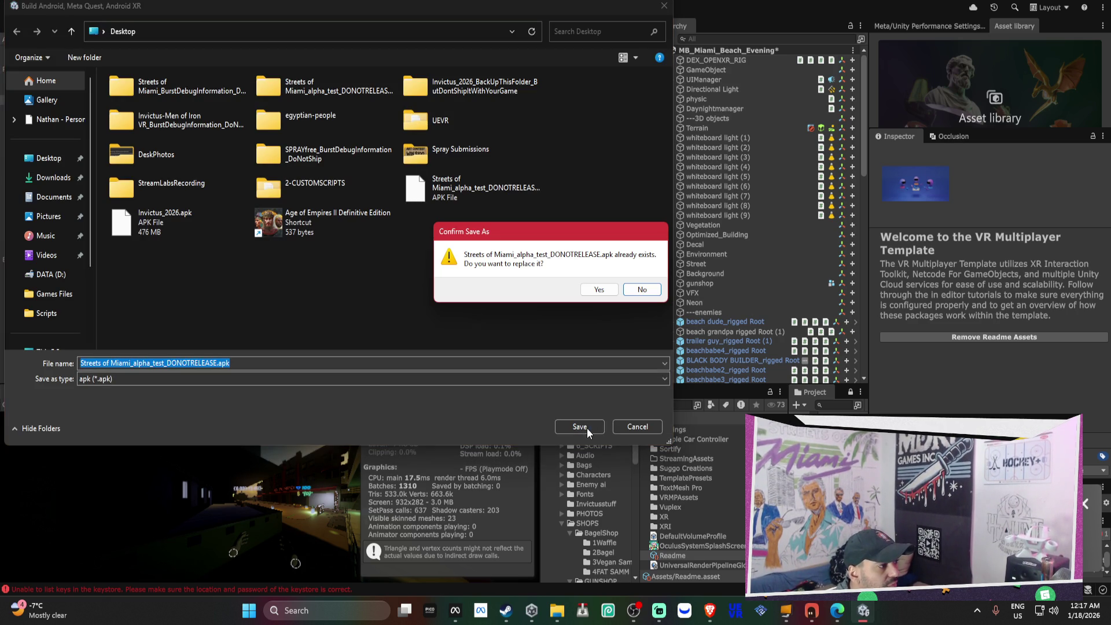
left_click(602, 290)
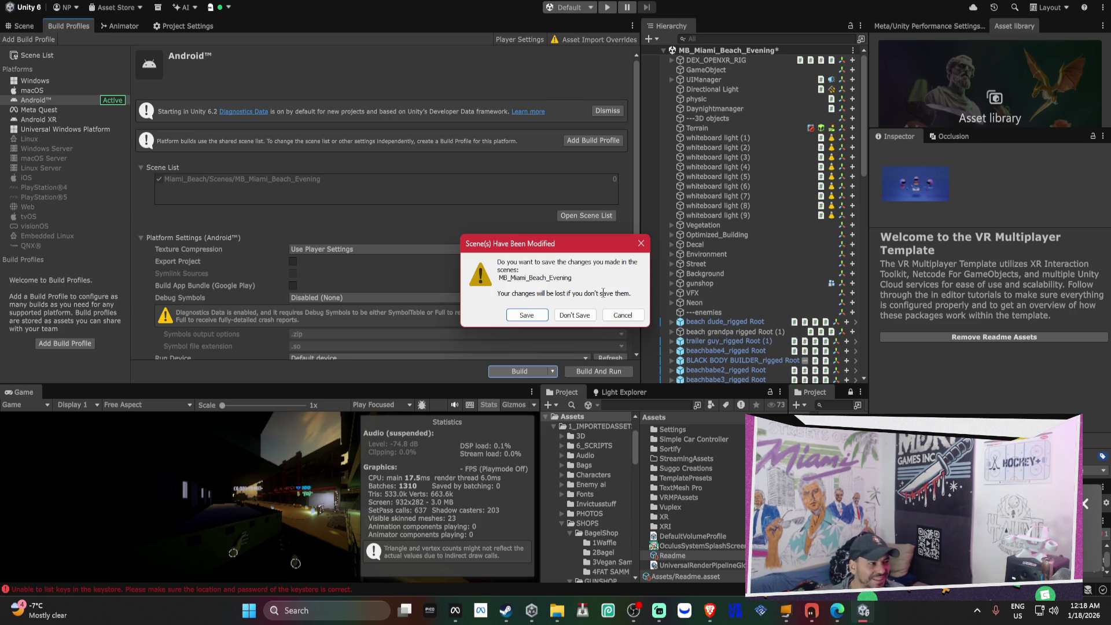
left_click(526, 316)
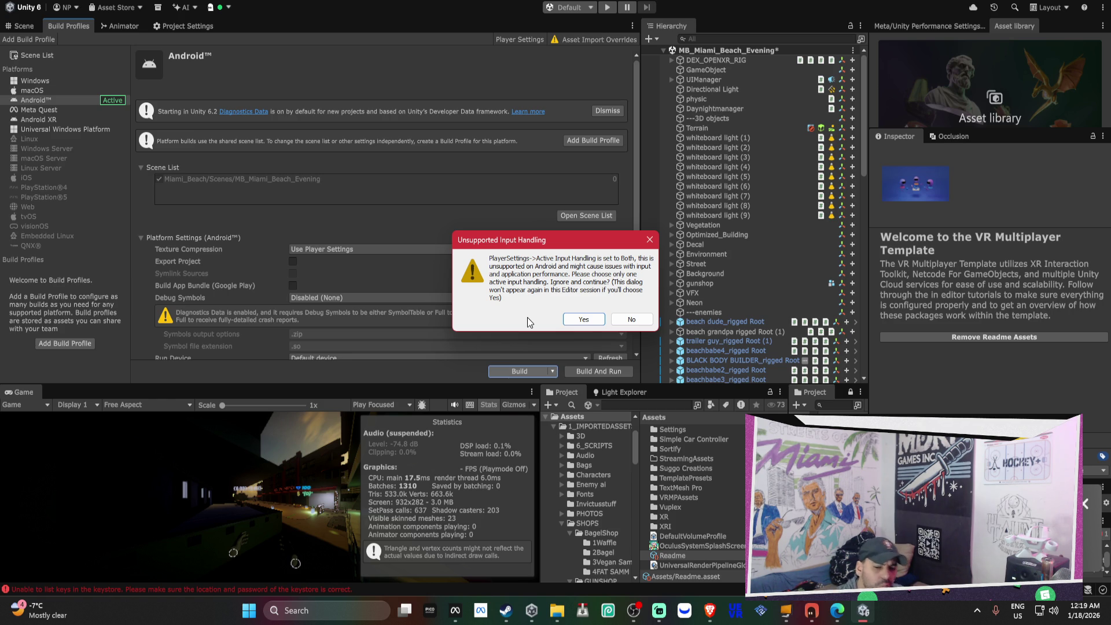
Dismiss the input-handling warning and signing failure, retype the key password, and return to Build Profiles
left_click(586, 320)
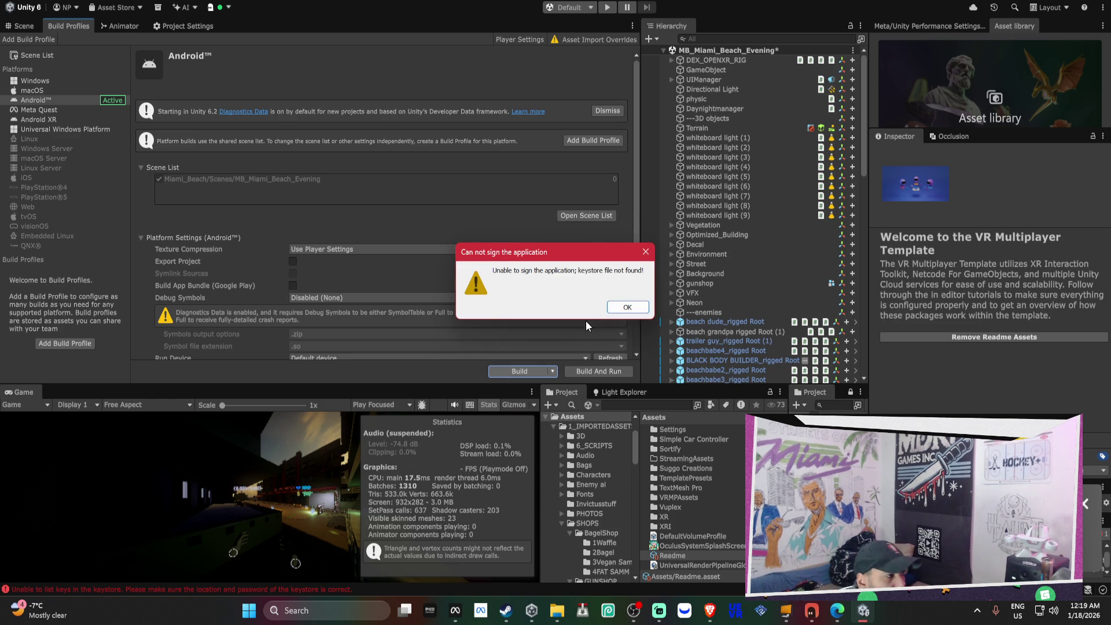
left_click(627, 306)
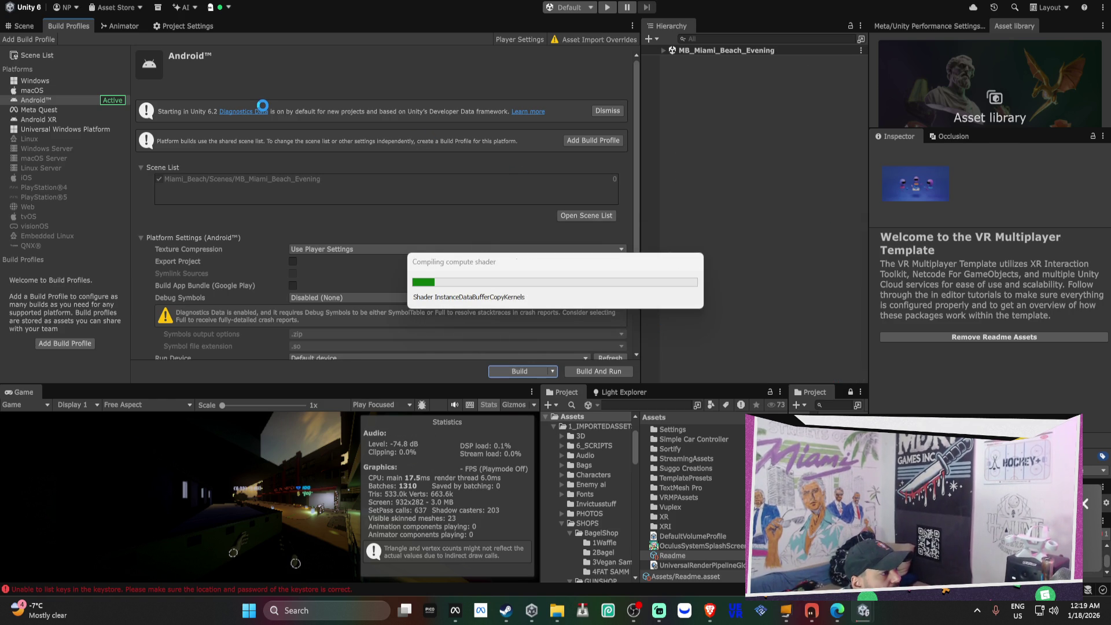
left_click(194, 25)
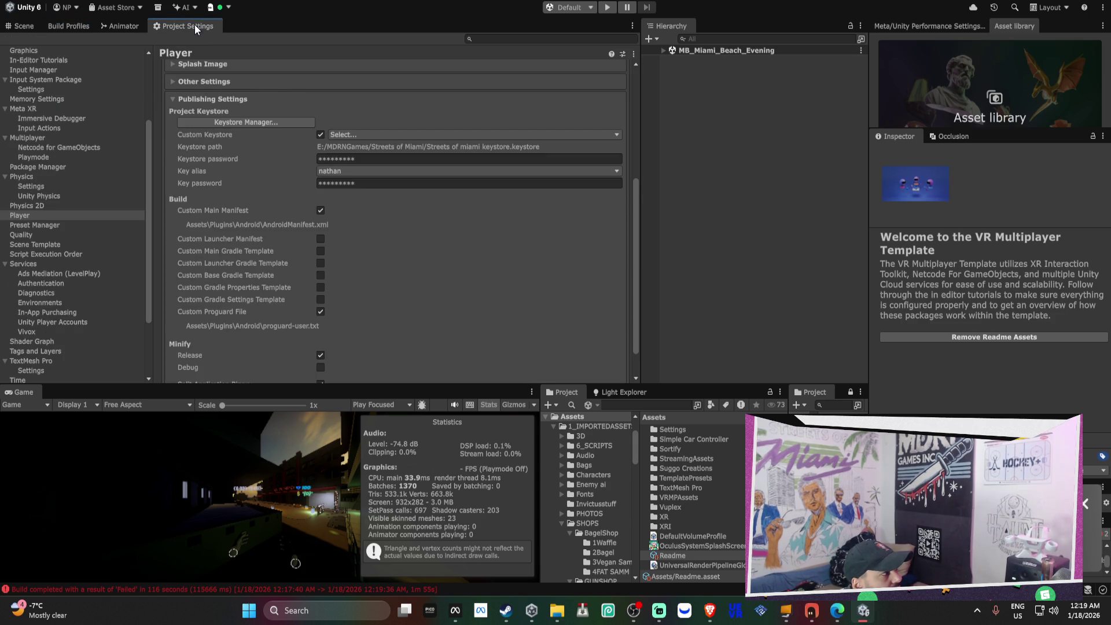
left_click(364, 183)
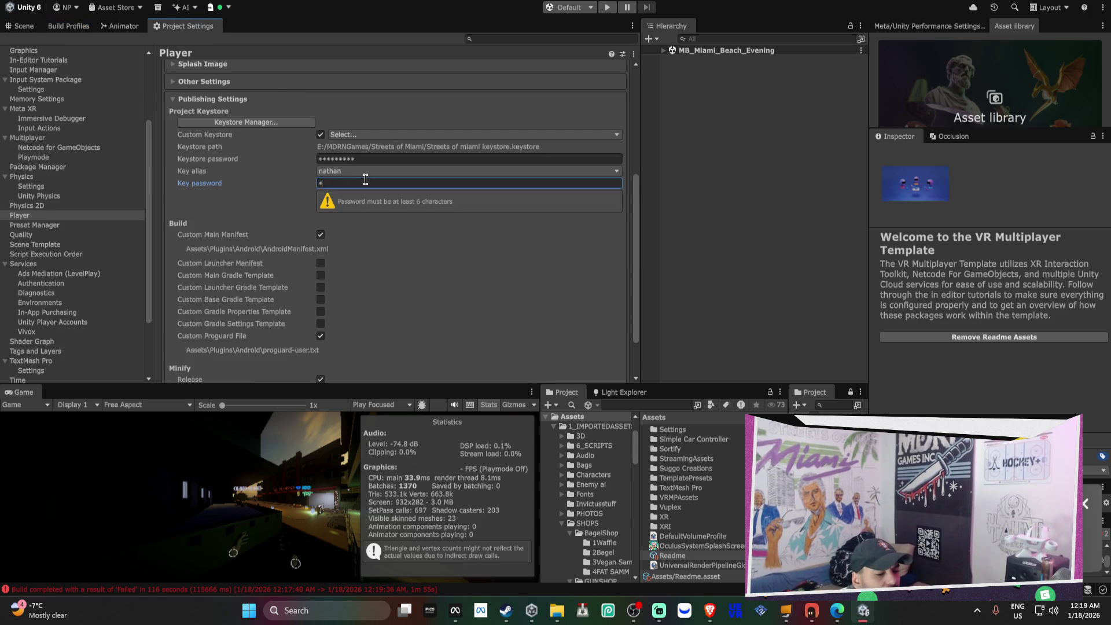
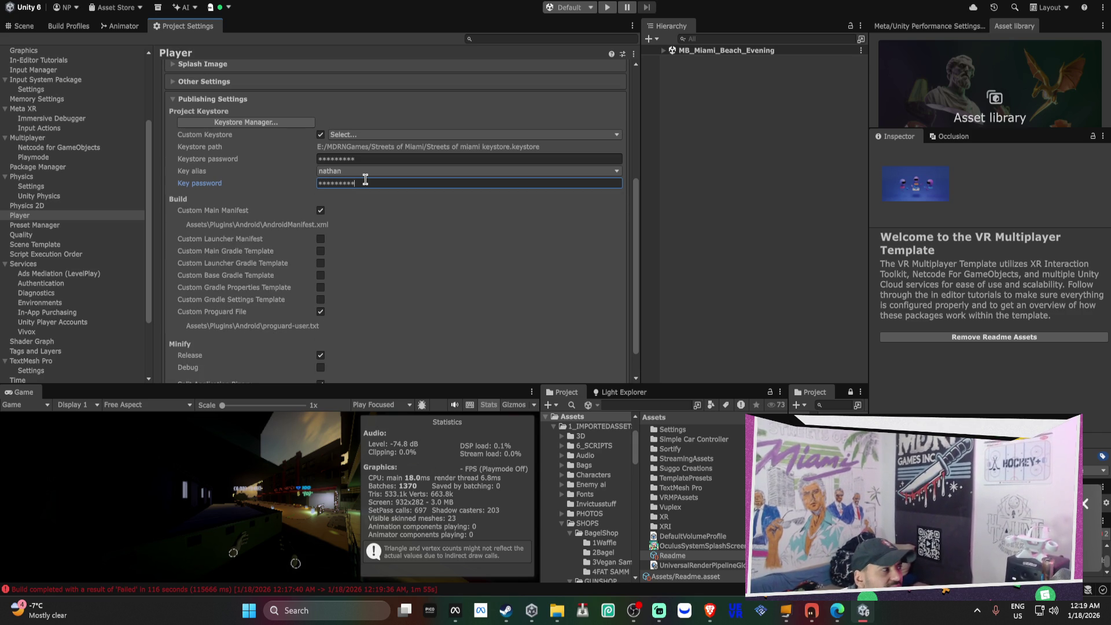
left_click(58, 26)
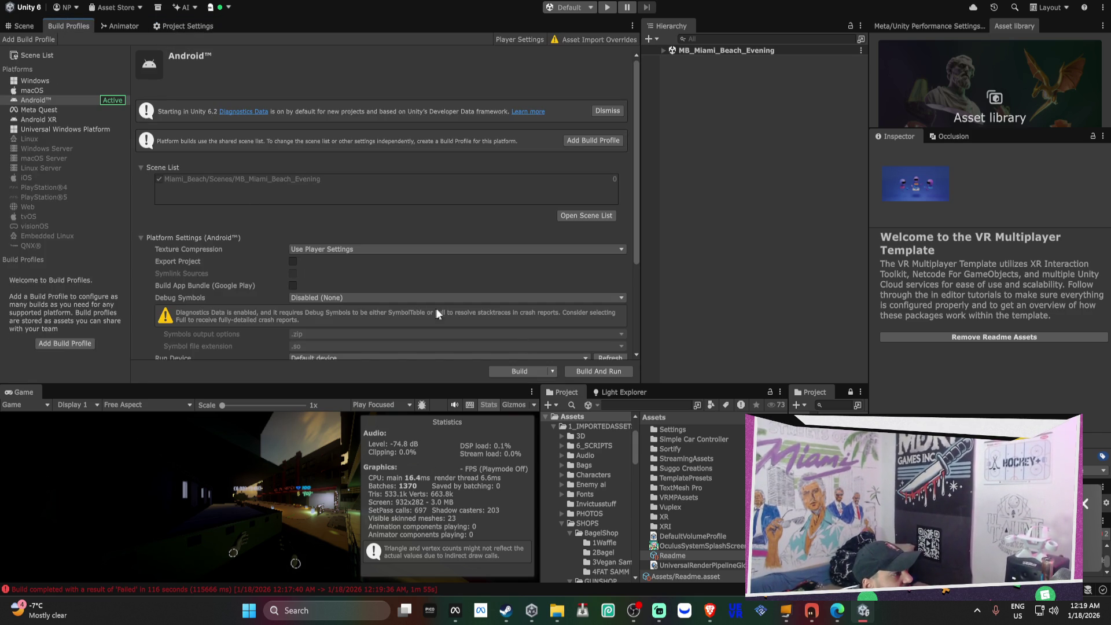
Rebuild over the existing alpha test APK and dismiss the keystore-not-found signing error
left_click(526, 370)
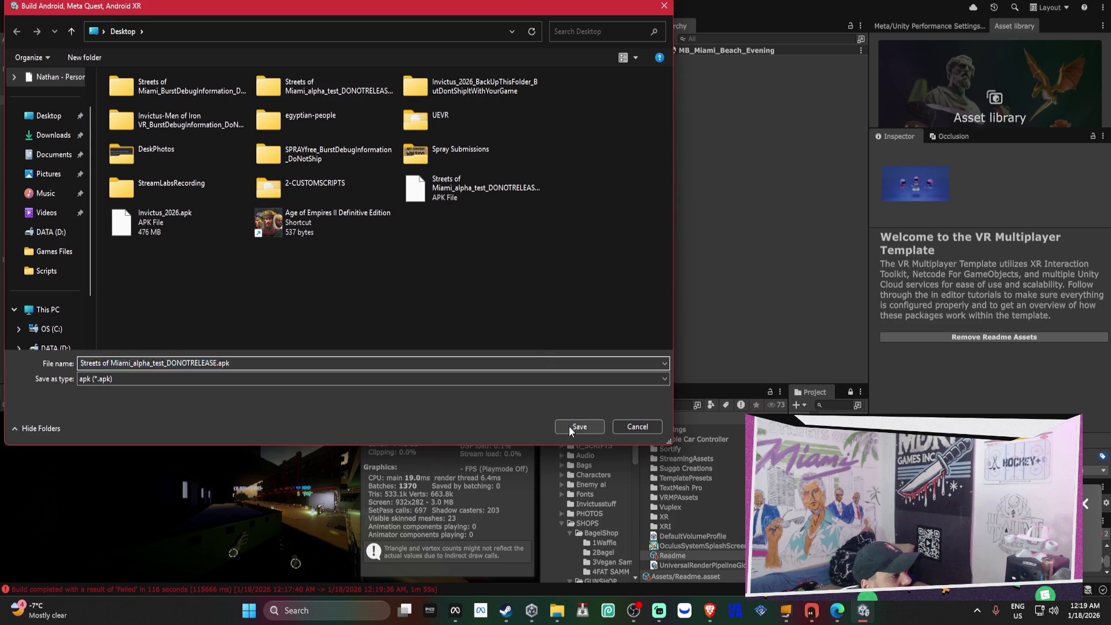
left_click(570, 427)
left_click(591, 289)
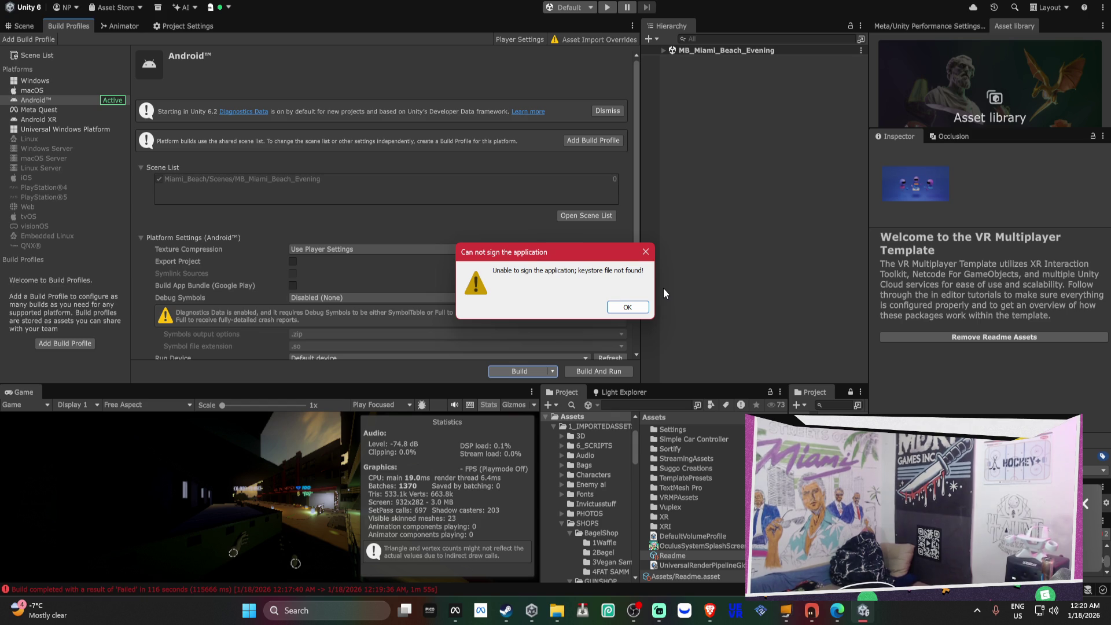
left_click(635, 306)
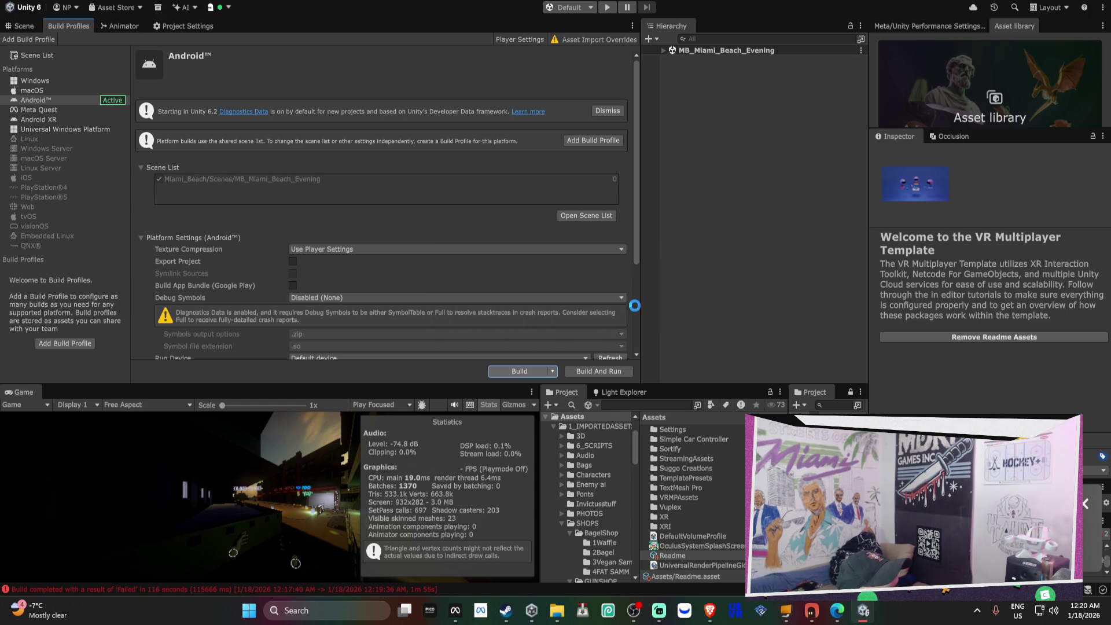
left_click(563, 614)
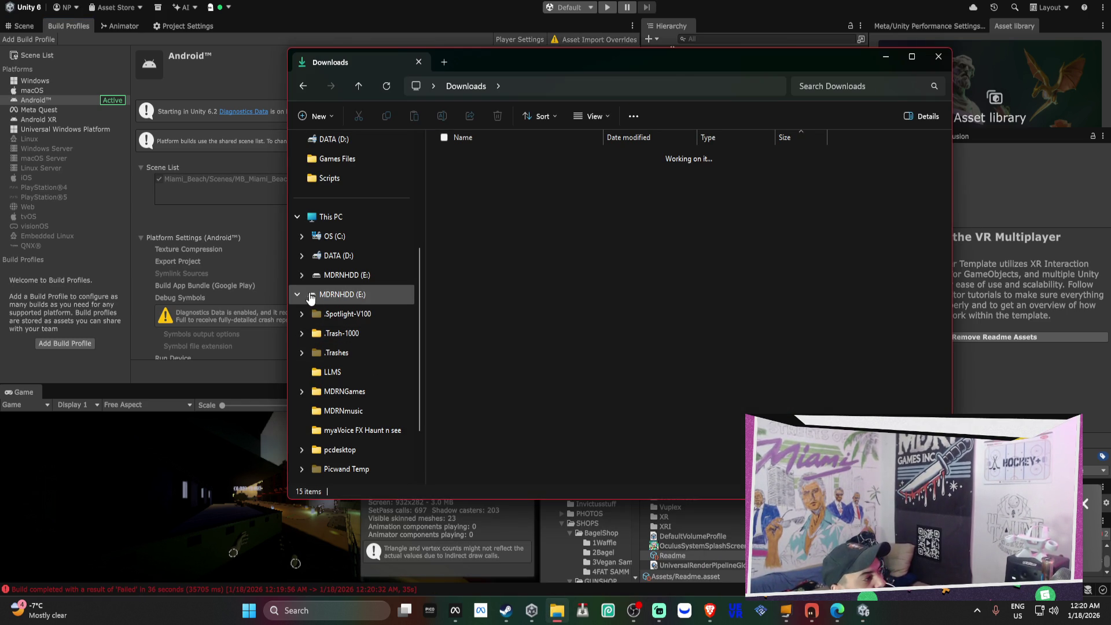
left_click(297, 295)
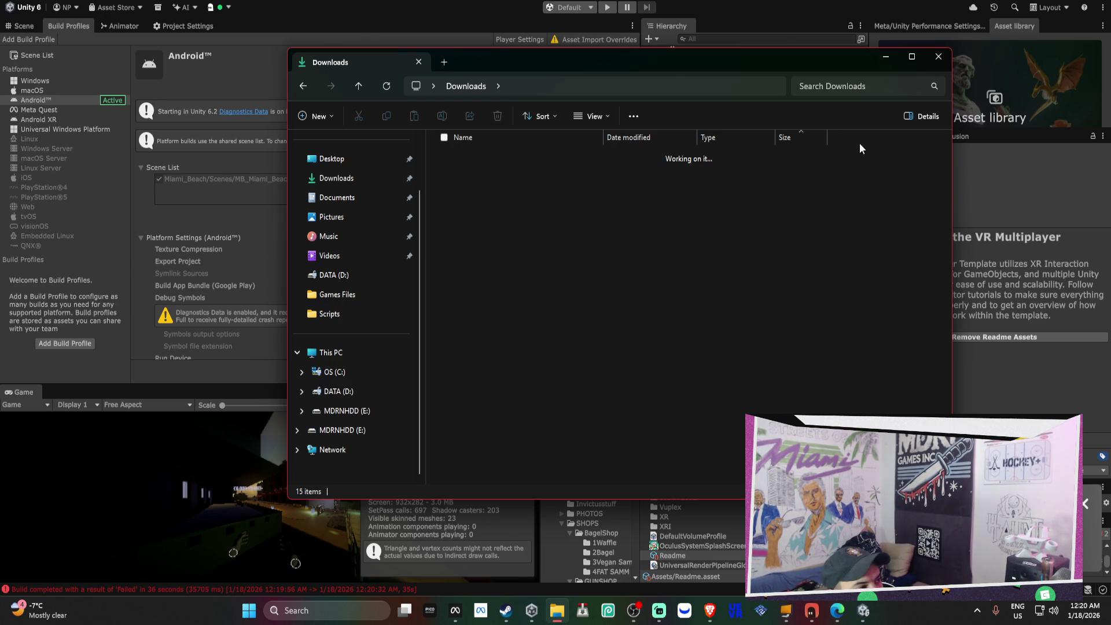
left_click(886, 57)
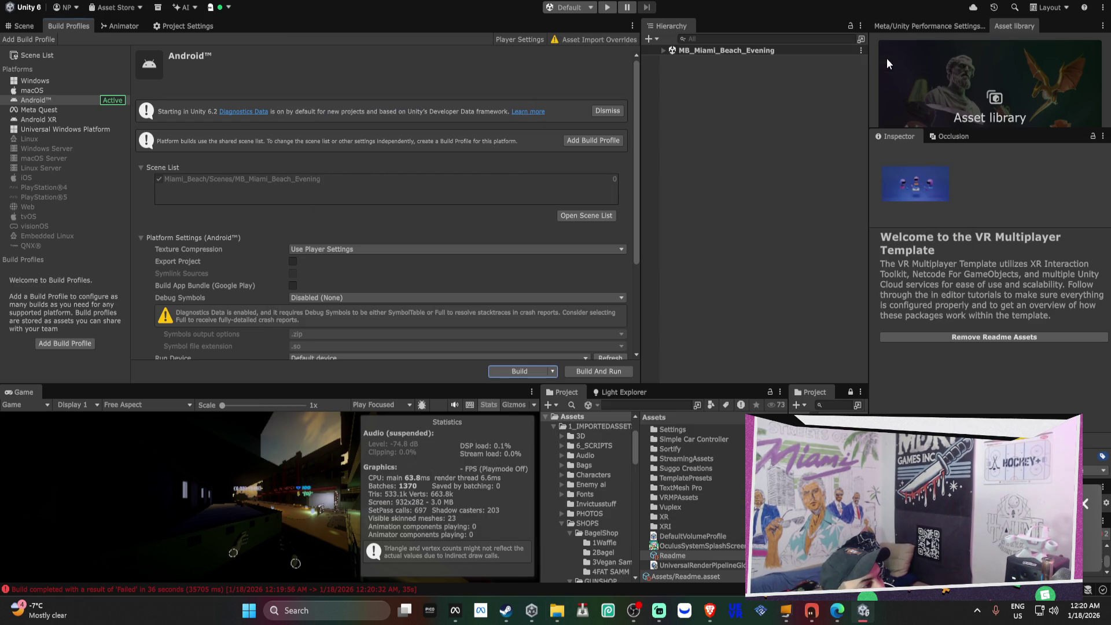
Build Streets of Miami_alpha_test_DONOTRELEASE.apk to the Desktop again, replacing the old file
left_click(518, 370)
left_click(565, 425)
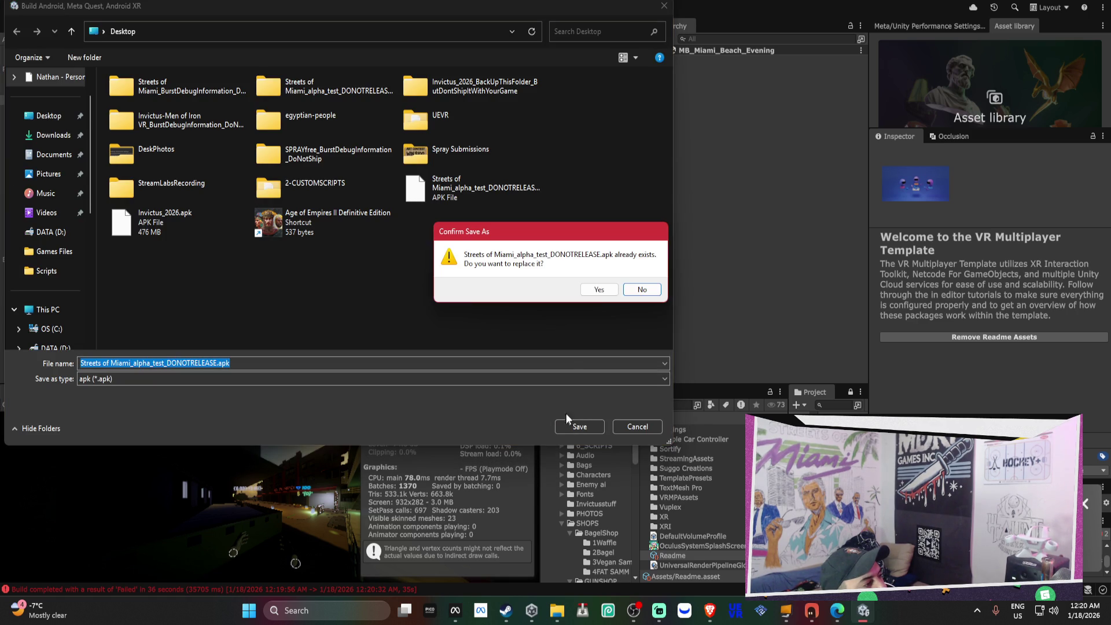
left_click(598, 289)
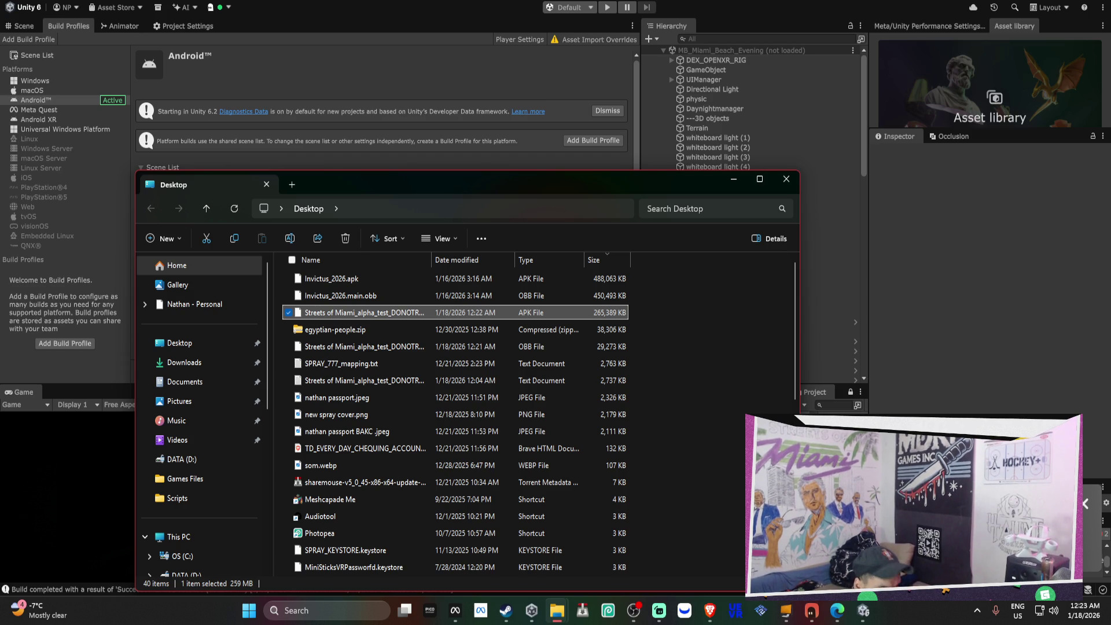
left_click(456, 608)
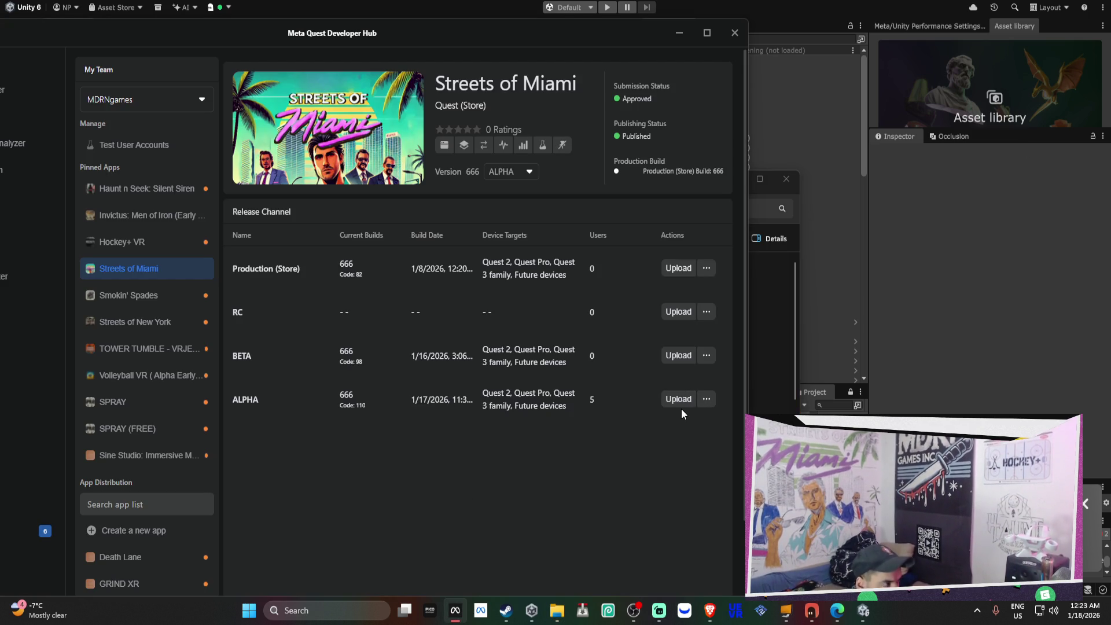
left_click(681, 404)
left_click(448, 508)
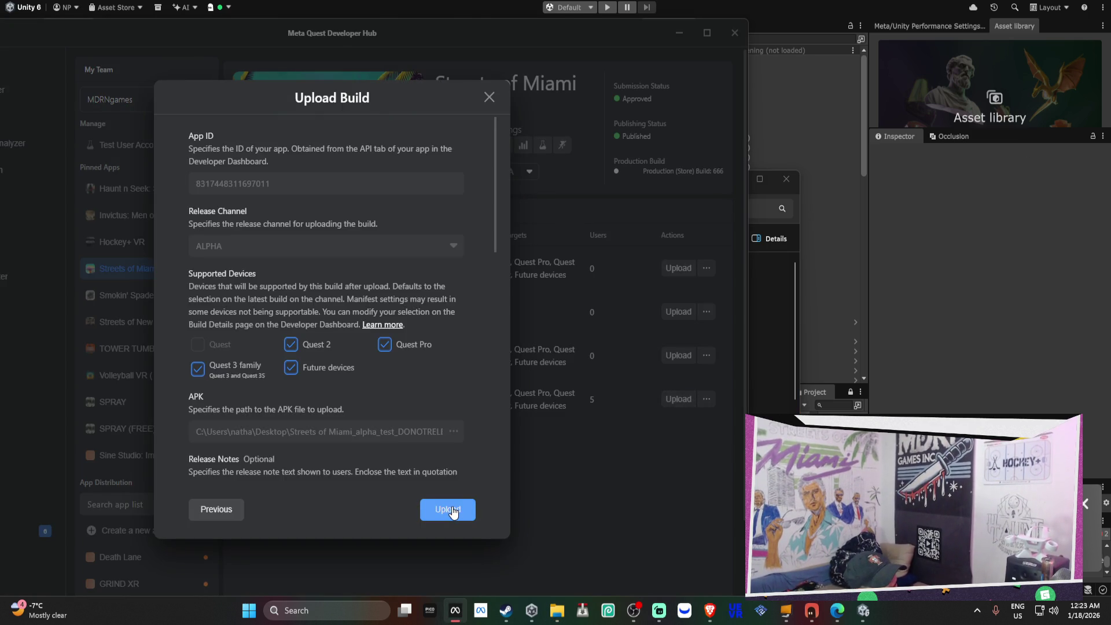
left_click(452, 508)
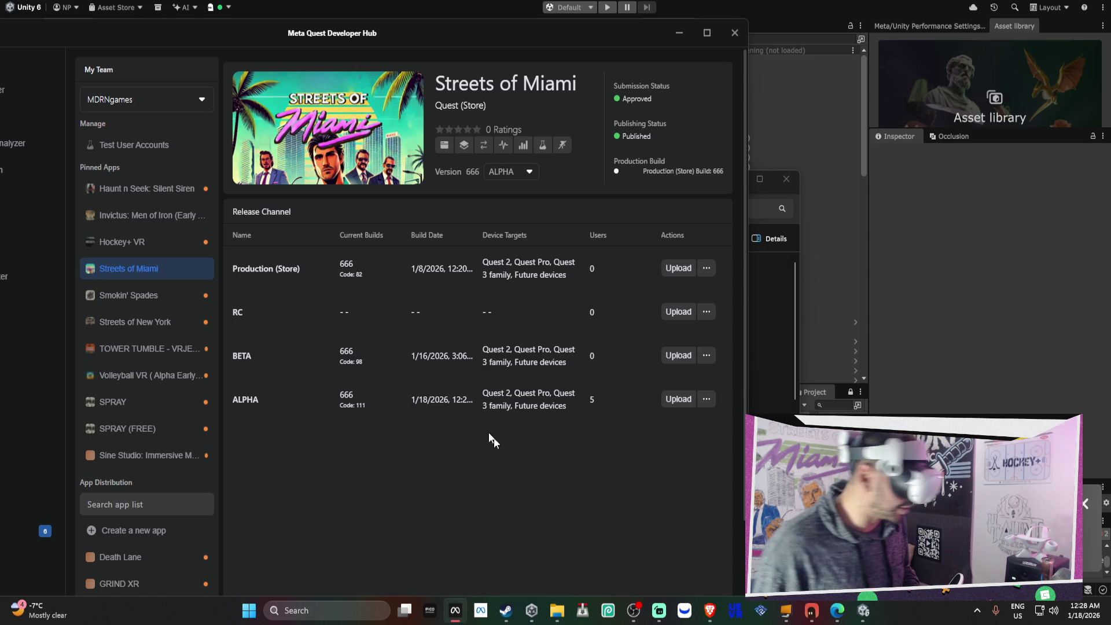
mouse_move(709, 610)
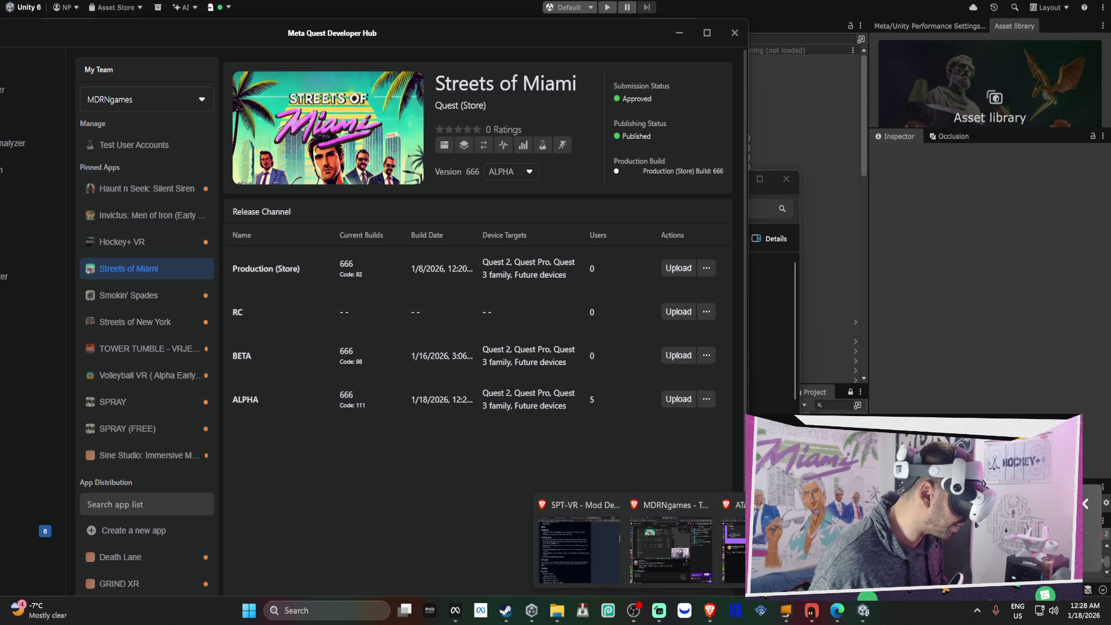
Watch the headset cast full screen in Brave until casting stops, then return to Unity
left_click(532, 549)
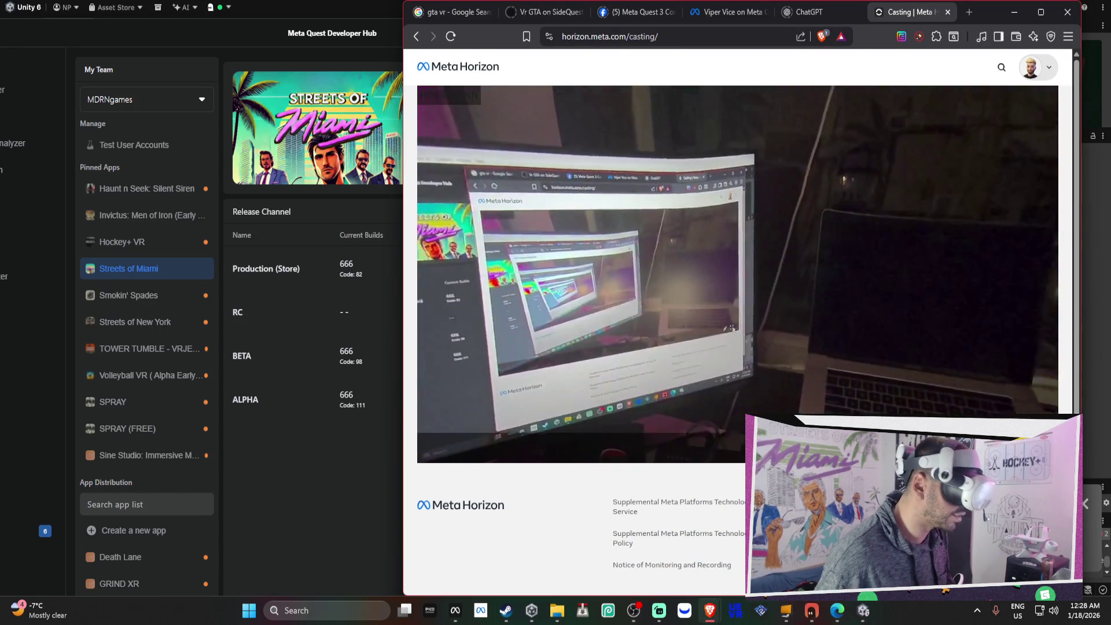
left_click(1047, 450)
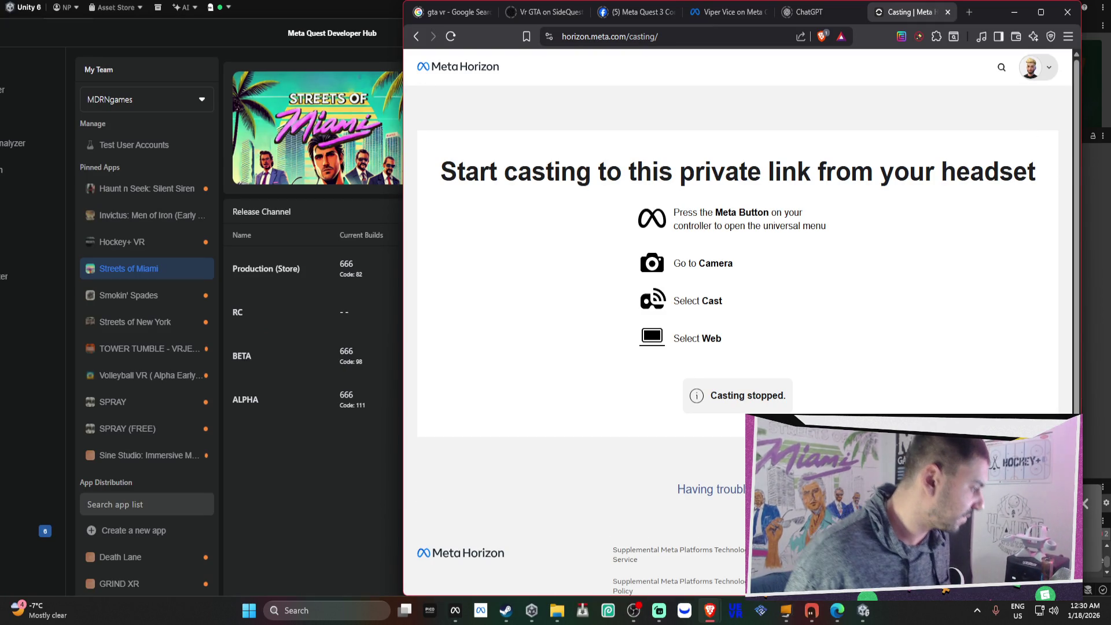
left_click(863, 610)
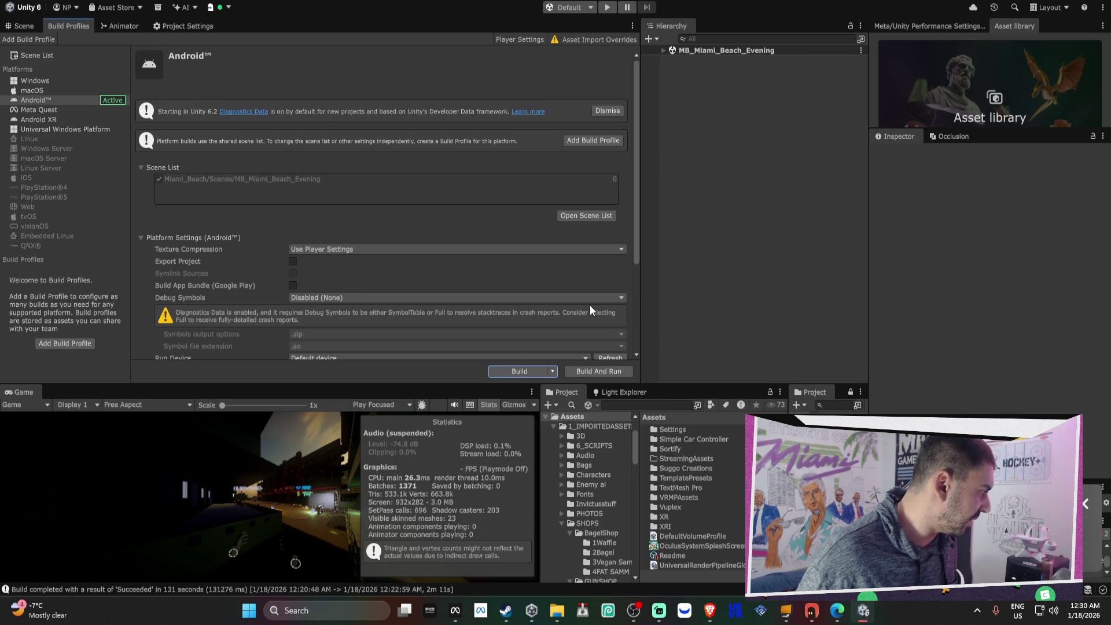
Scroll through the Android build profile settings, then return to the MB_Miami_Beach_Evening Scene view
scroll(590, 306, "down", 3)
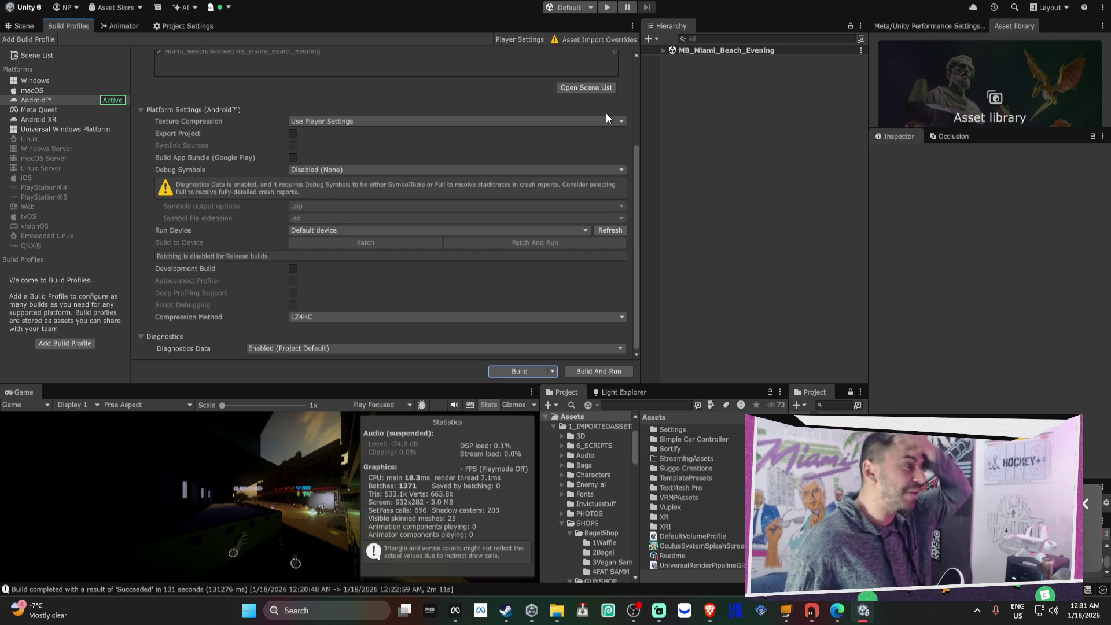
left_click_drag(636, 227, 634, 138)
left_click(23, 26)
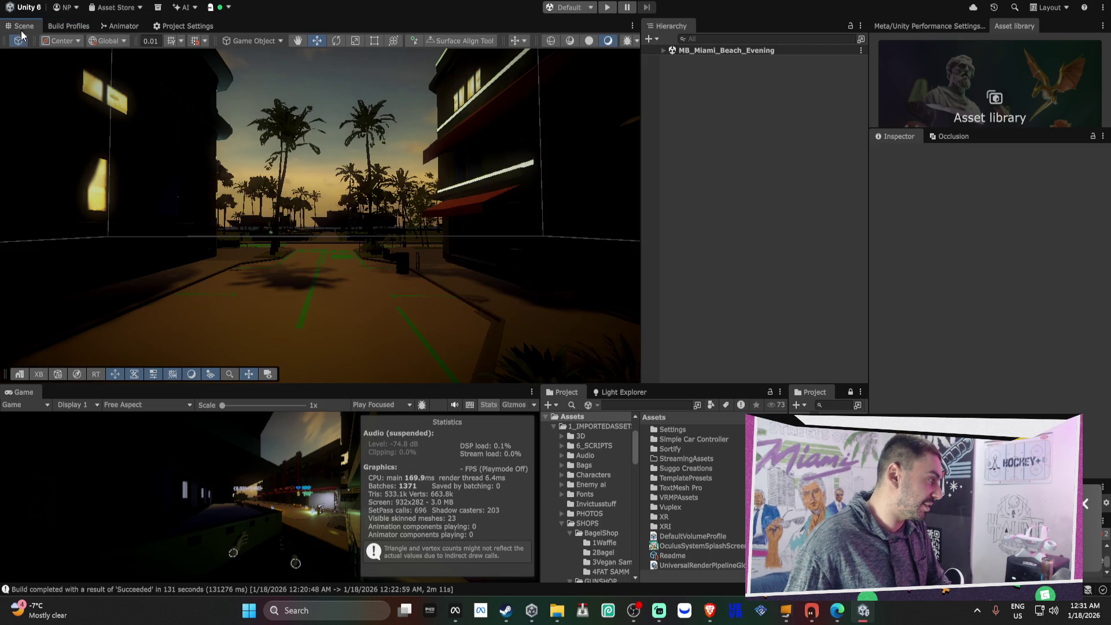
scroll(383, 261, "up", 5)
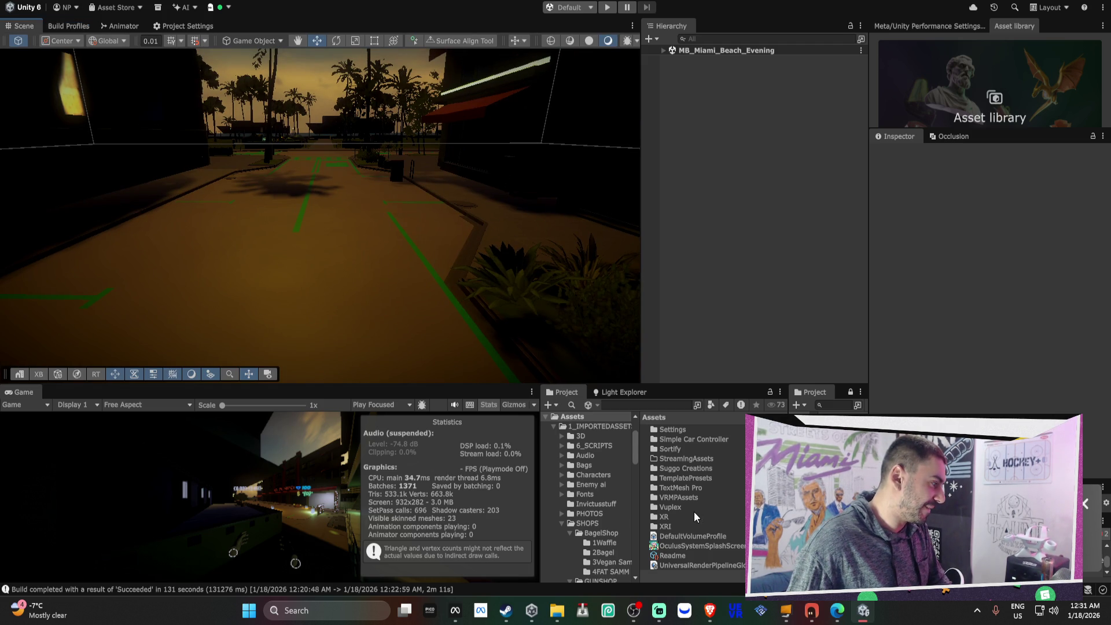
Show URP-Performant from VRMPAssets/Settings in the Inspector, with MSAA disabled and render scale 0.9
double_click(654, 497)
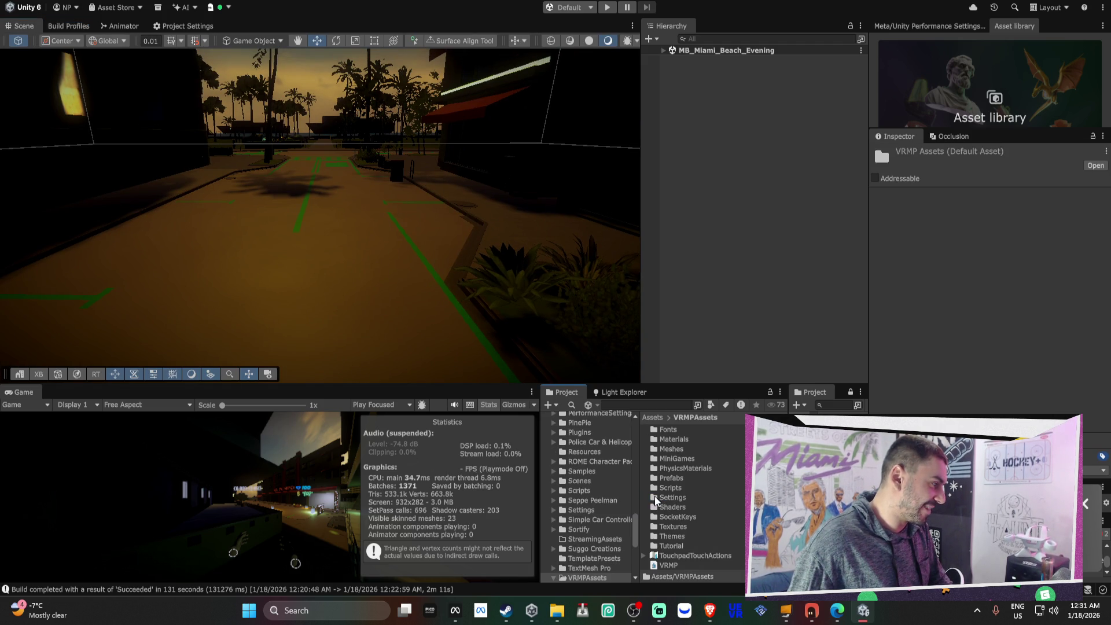
left_click(680, 498)
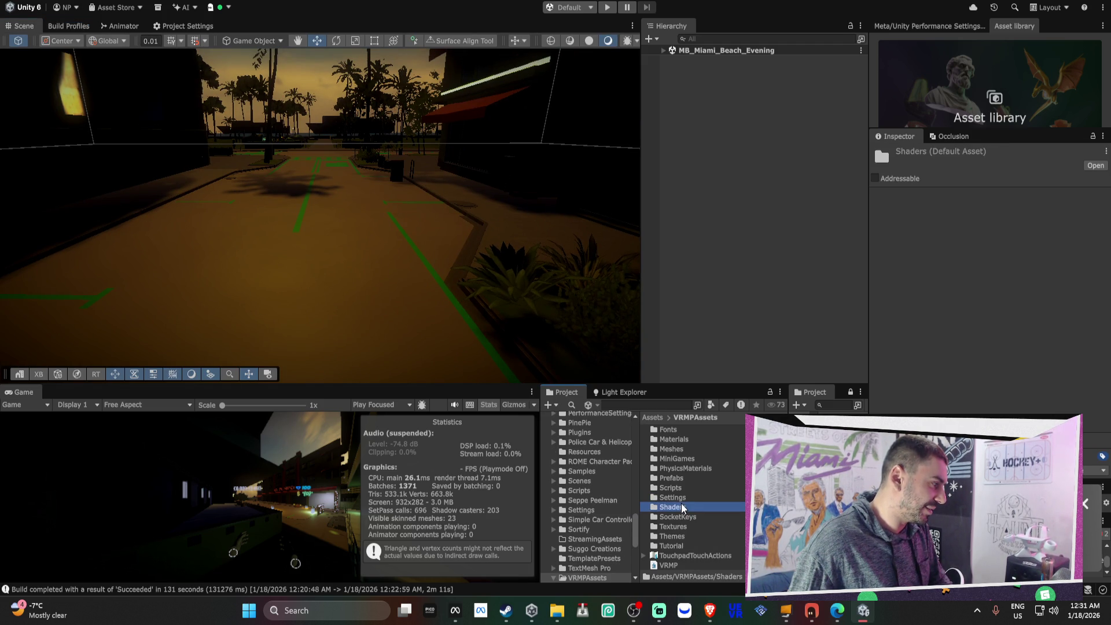
double_click(693, 495)
left_click(720, 438)
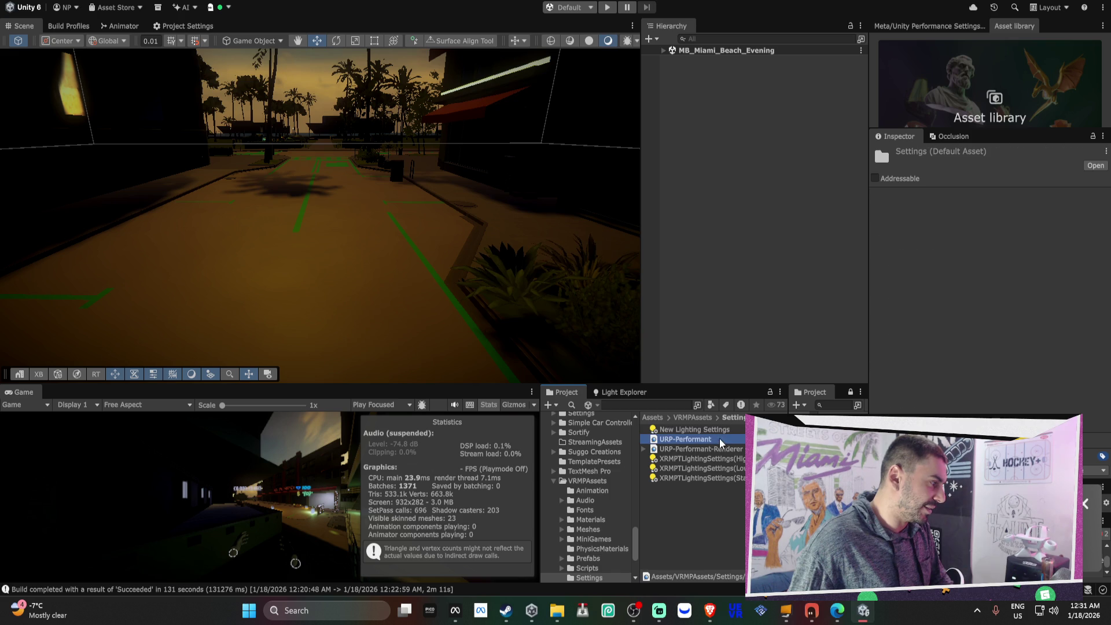
scroll(990, 305, "down", 2)
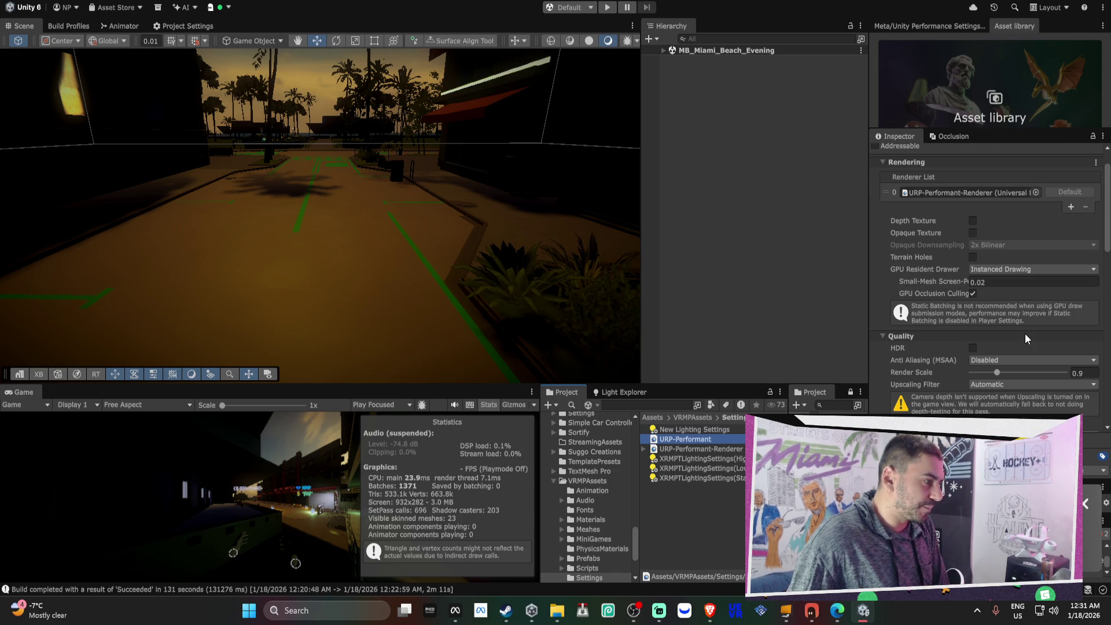
Change the URP-Performant shadow Max Distance from 20 to 15, leaving the main light at Per Pixel
left_click(1092, 371)
scroll(1041, 364, "down", 5)
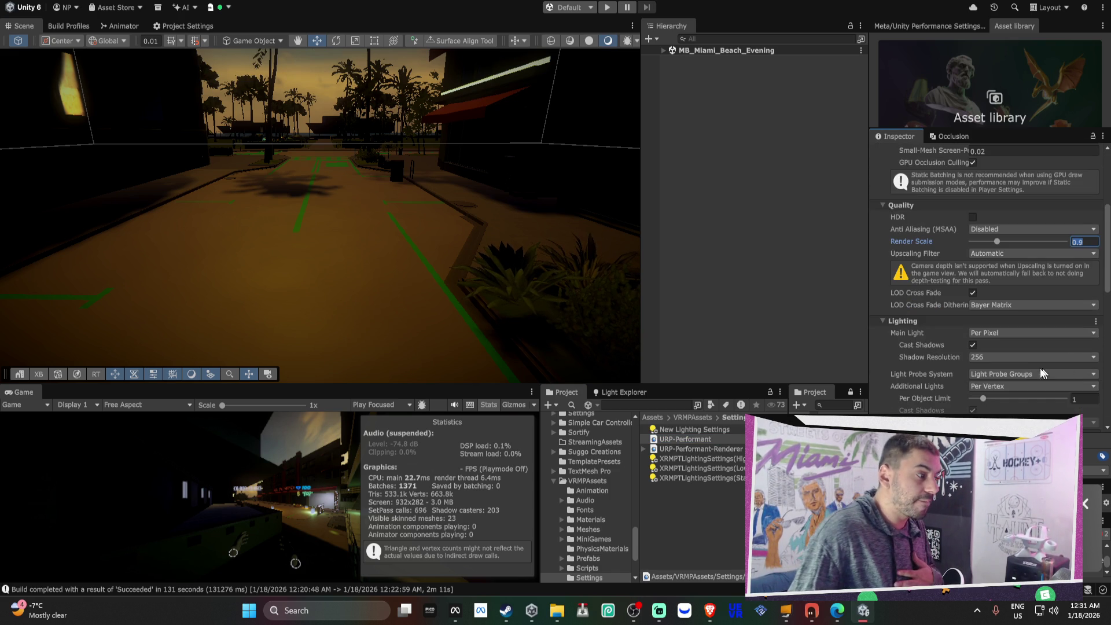
scroll(1021, 360, "down", 2)
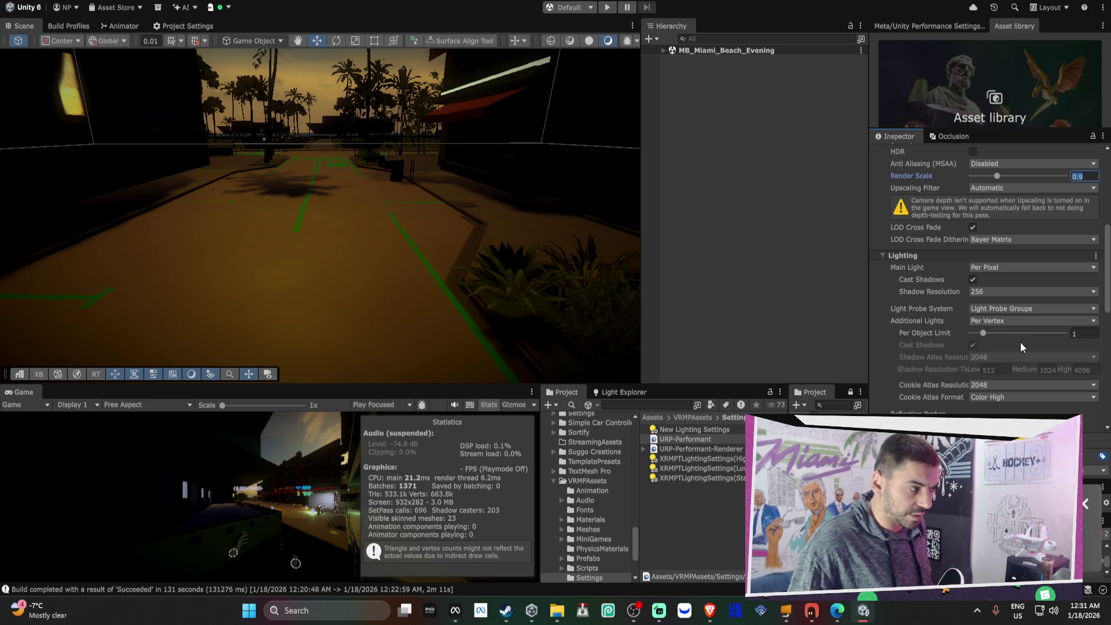
scroll(1093, 410, "down", 2)
scroll(1092, 412, "down", 5)
left_click(994, 347)
type("15")
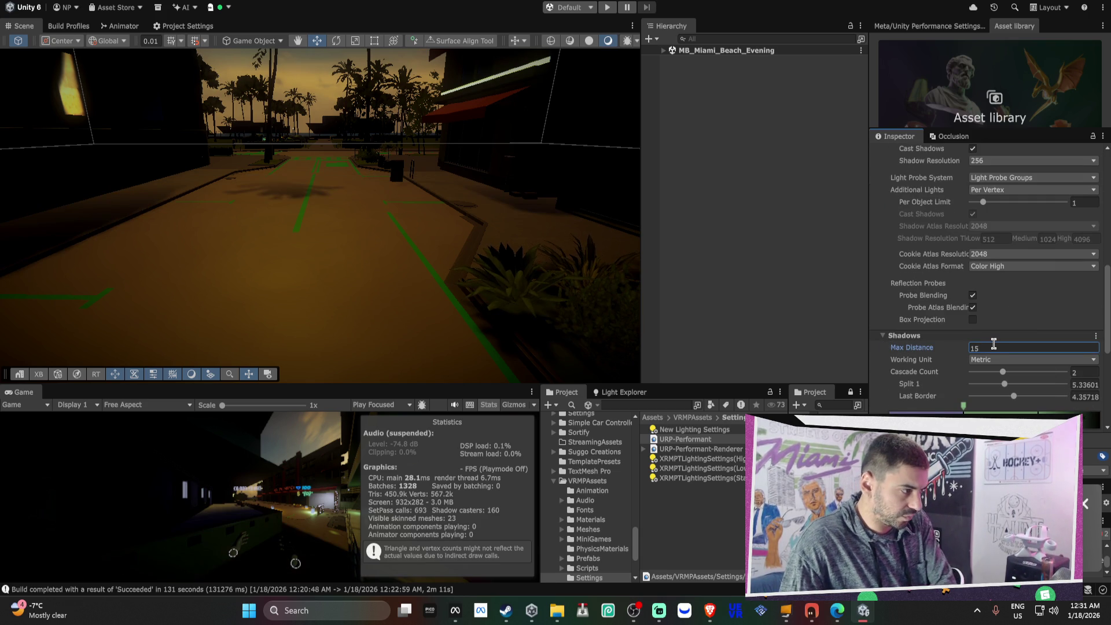
scroll(1034, 273, "up", 1)
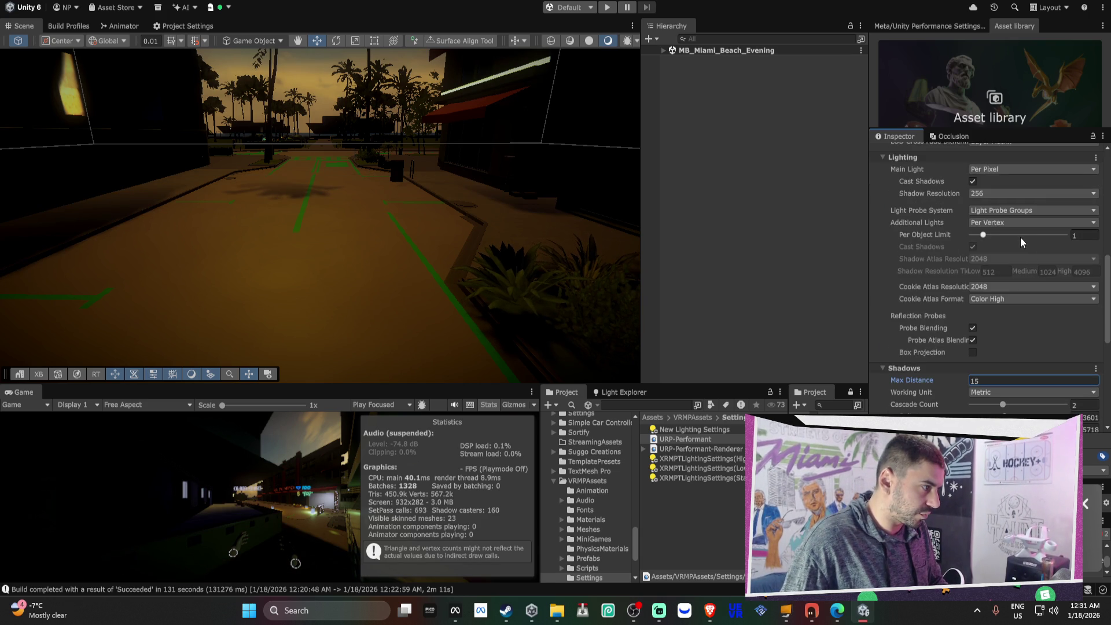
left_click(998, 169)
left_click(915, 167)
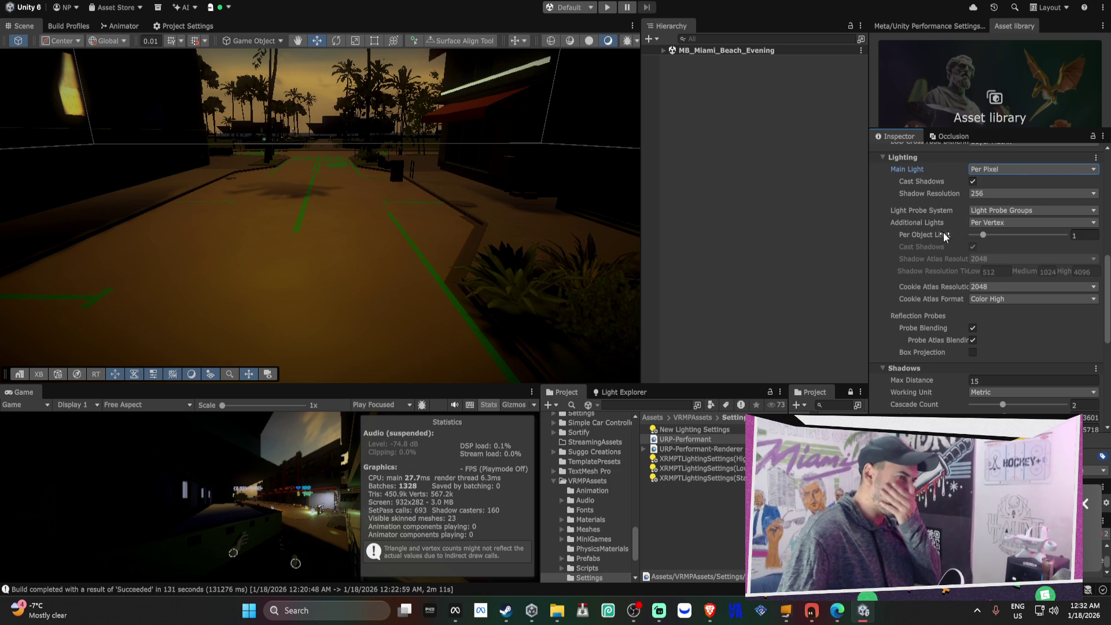
mouse_move(945, 235)
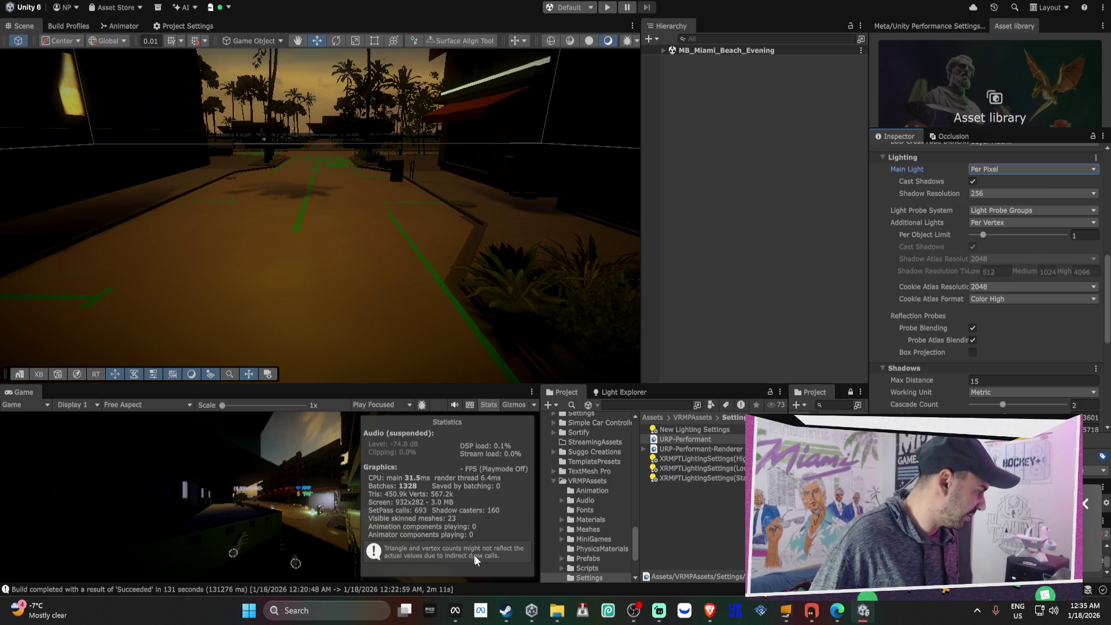
Fly the Scene view to a new street, confirm headset casting stopped in Brave, then return to Unity
mouse_move(465, 609)
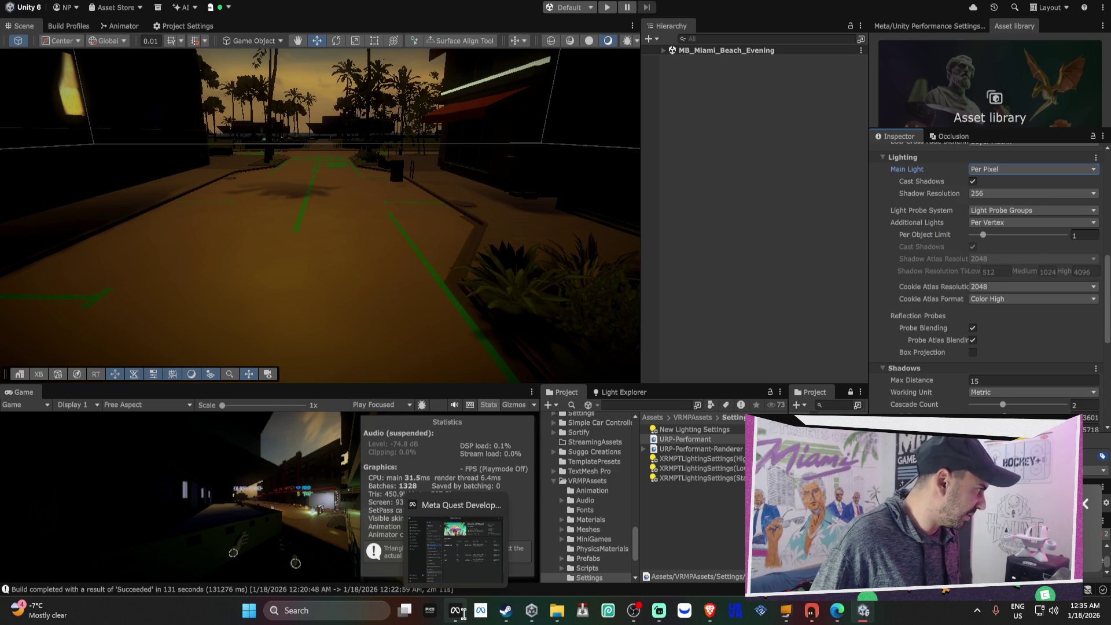
left_click_drag(265, 203, 265, 204)
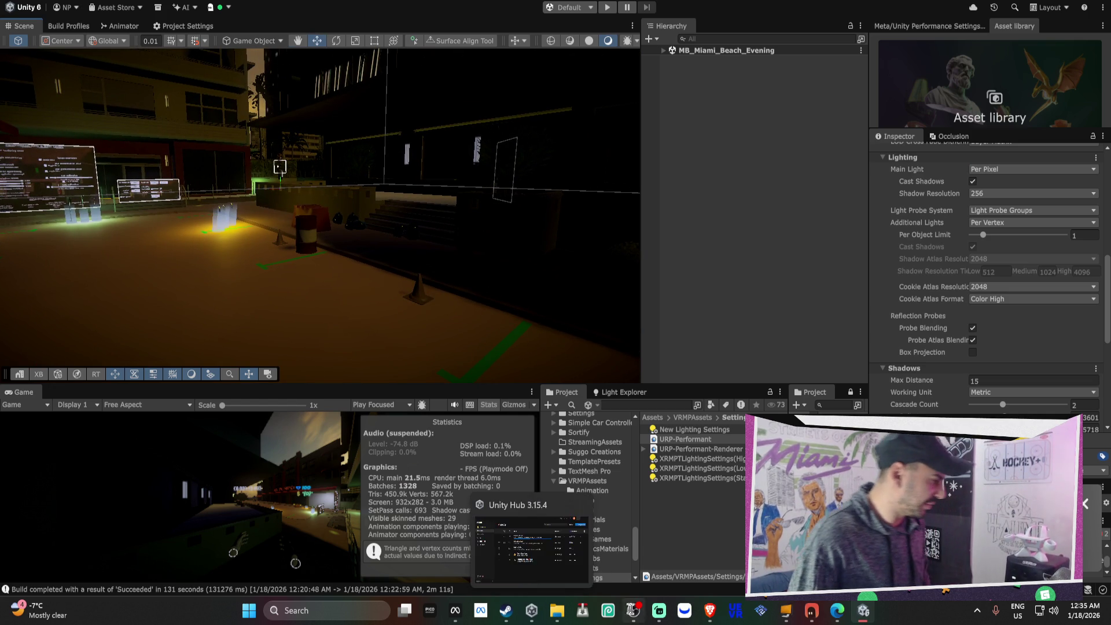
left_click(705, 607)
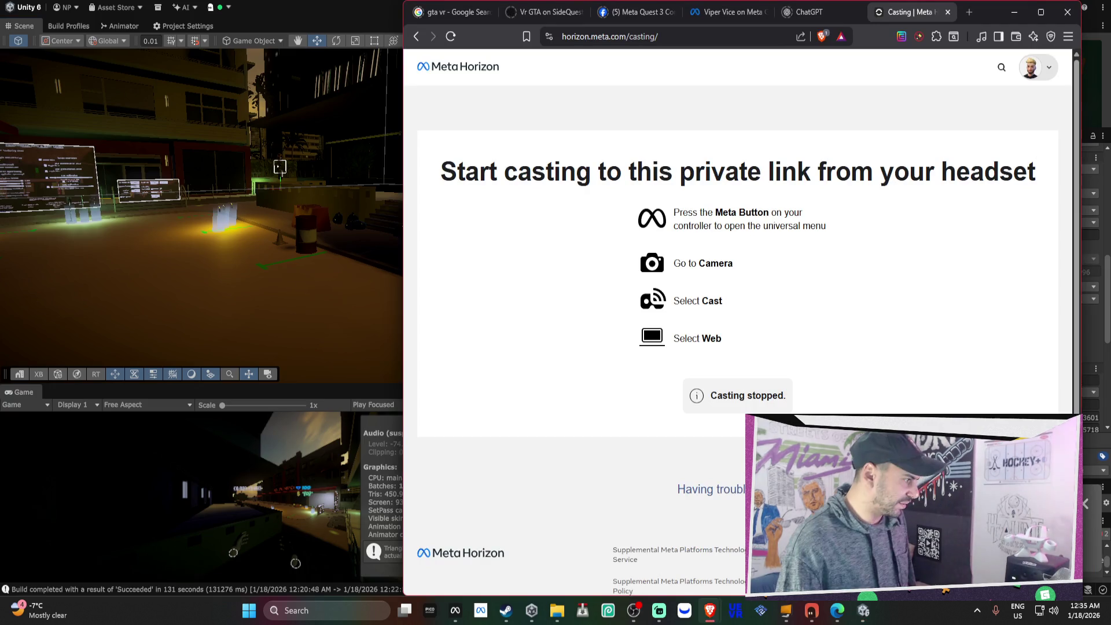
left_click(863, 610)
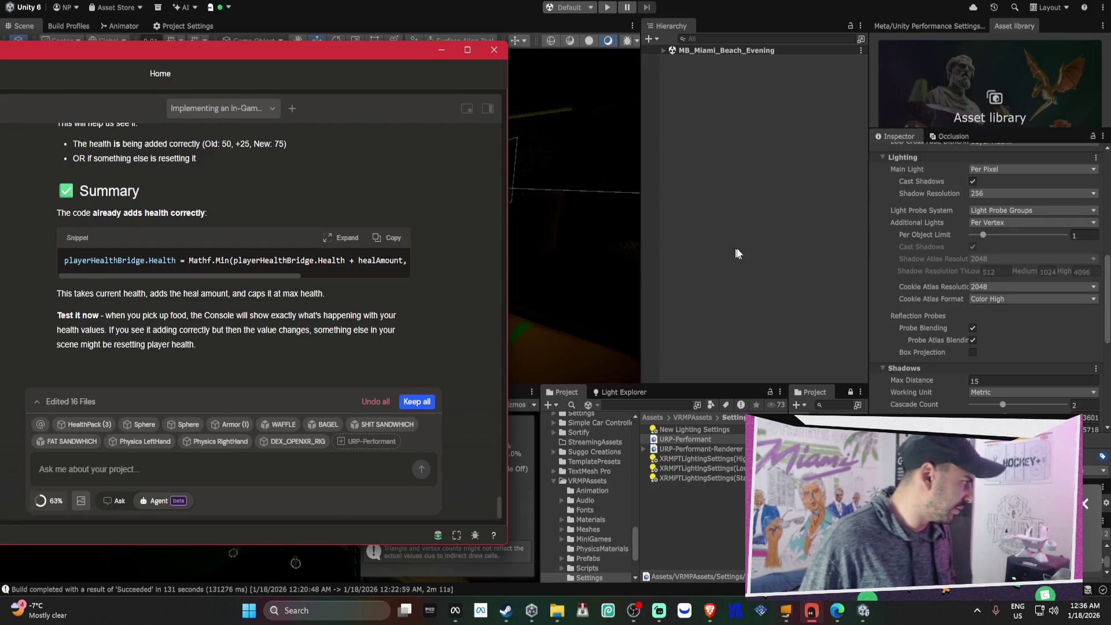
left_click(765, 171)
scroll(595, 480, "up", 10)
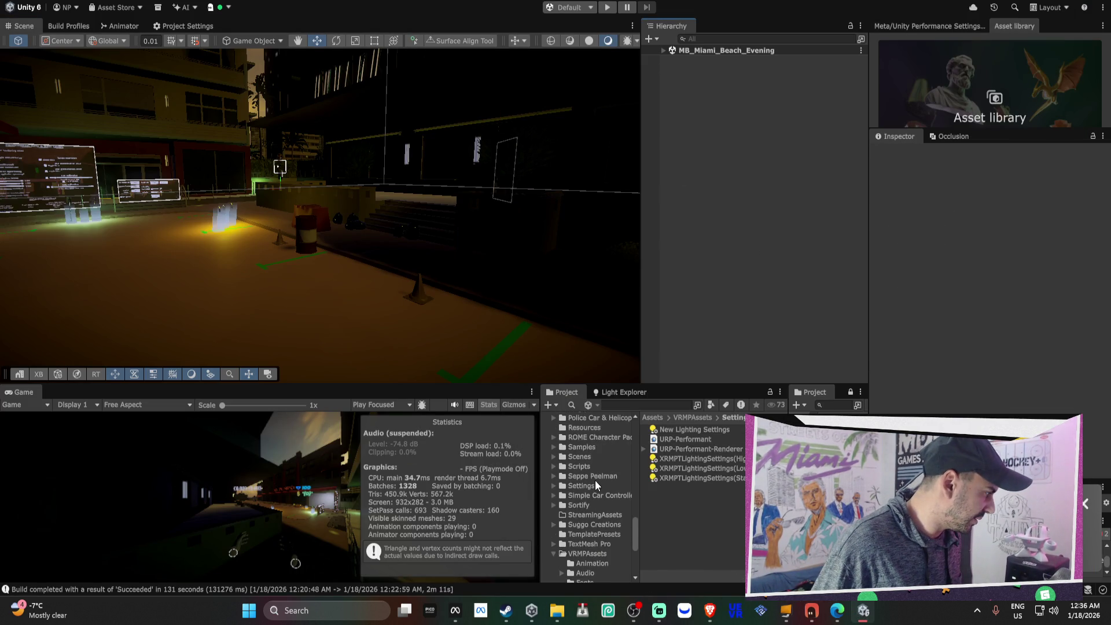
Open the BagelShop folders and multi-select the WAFFLE, BAGEL, sandwich and FAT SANDWHICH prefabs
scroll(595, 481, "up", 4)
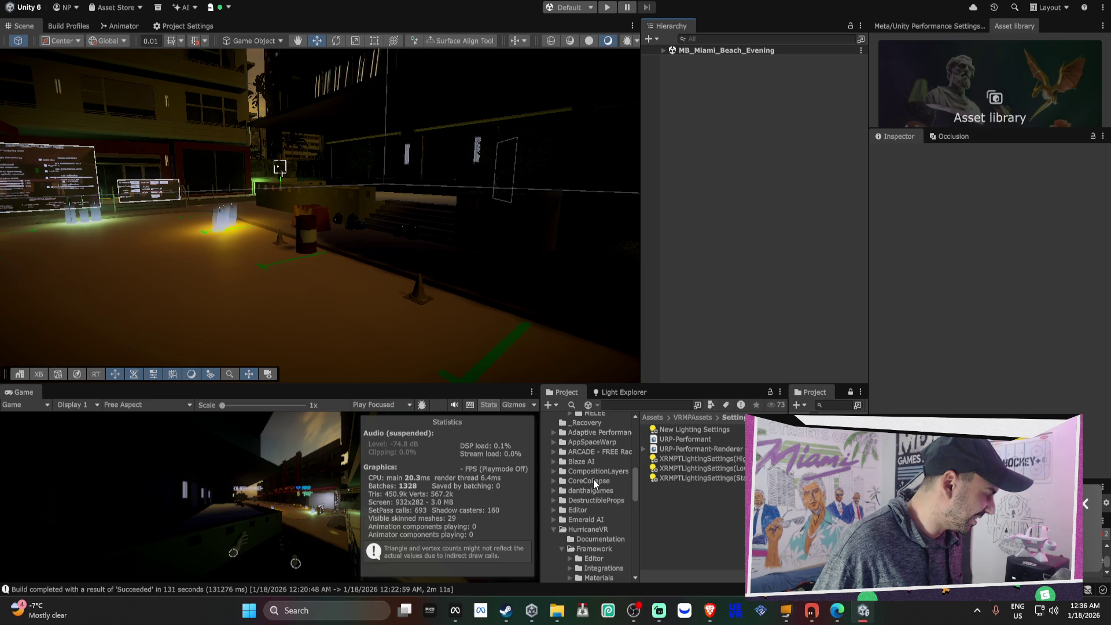
scroll(591, 477, "up", 8)
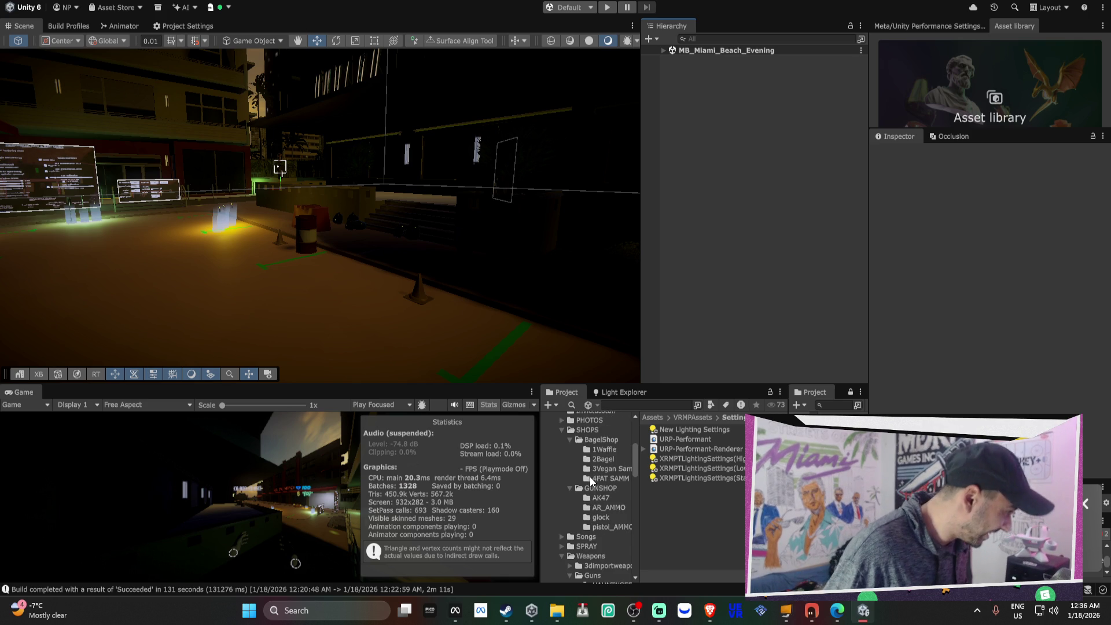
left_click(590, 477)
left_click(602, 449, "shift")
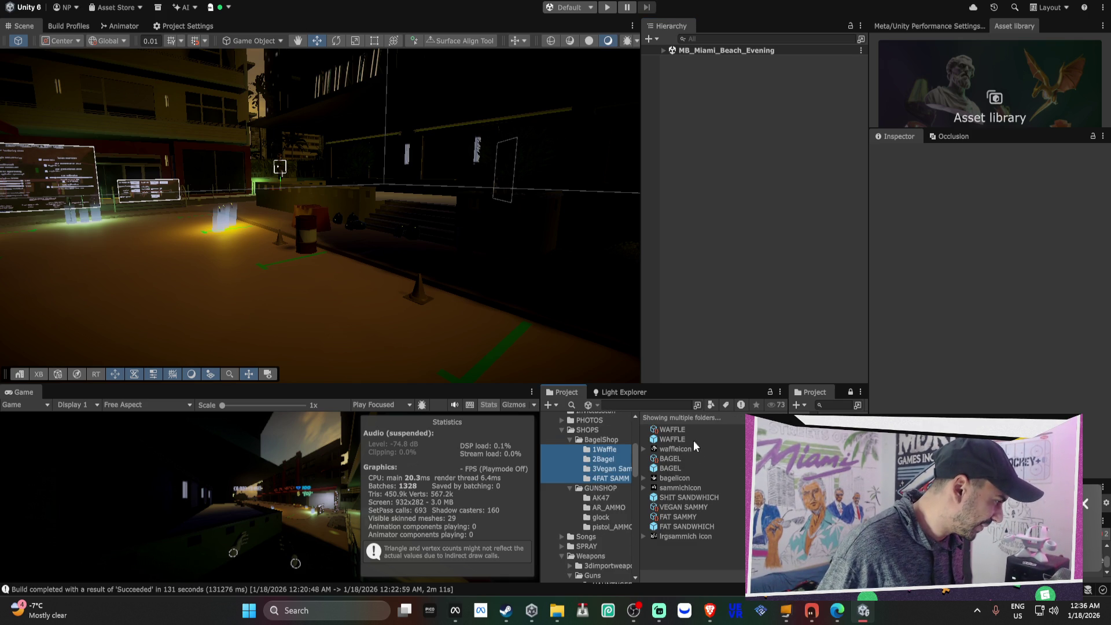
left_click(692, 438)
left_click(671, 467, "ctrl")
left_click(676, 497, "ctrl")
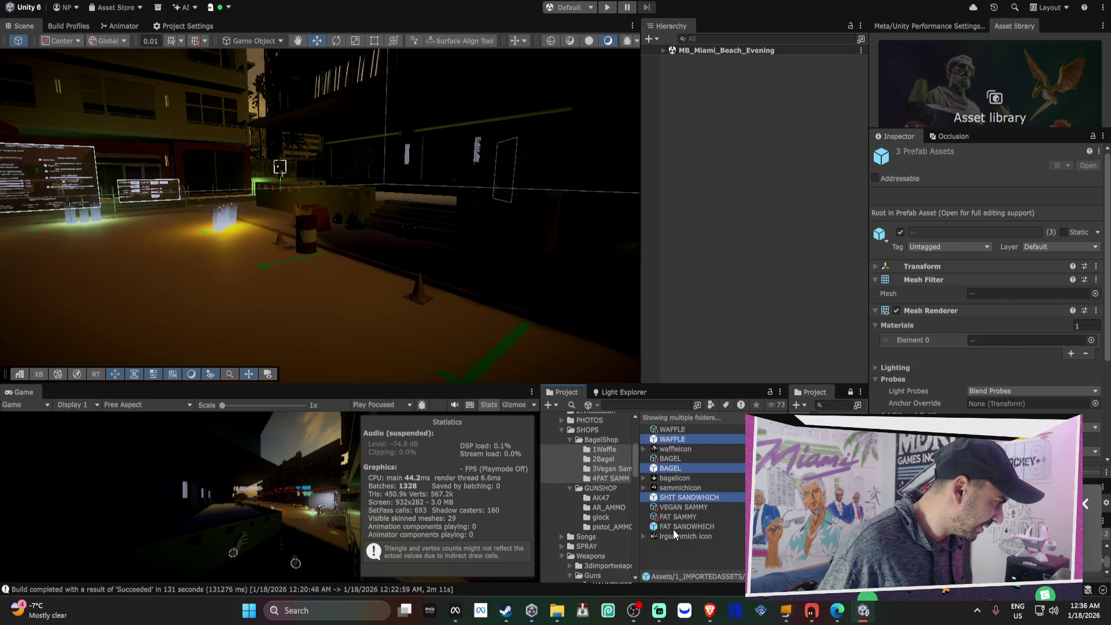
left_click(674, 526, "ctrl")
scroll(878, 392, "down", 5)
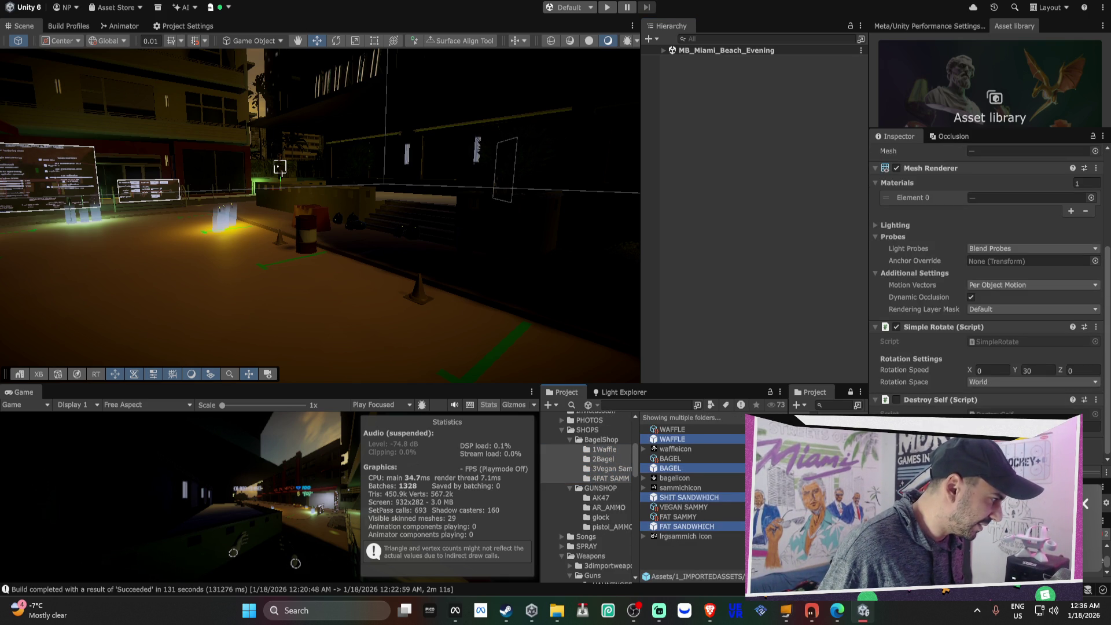
Open the WAFFLE prefab, check its Sphere's Food Consumable Health Restore Amount of 50, then show the AI assistant
double_click(678, 439)
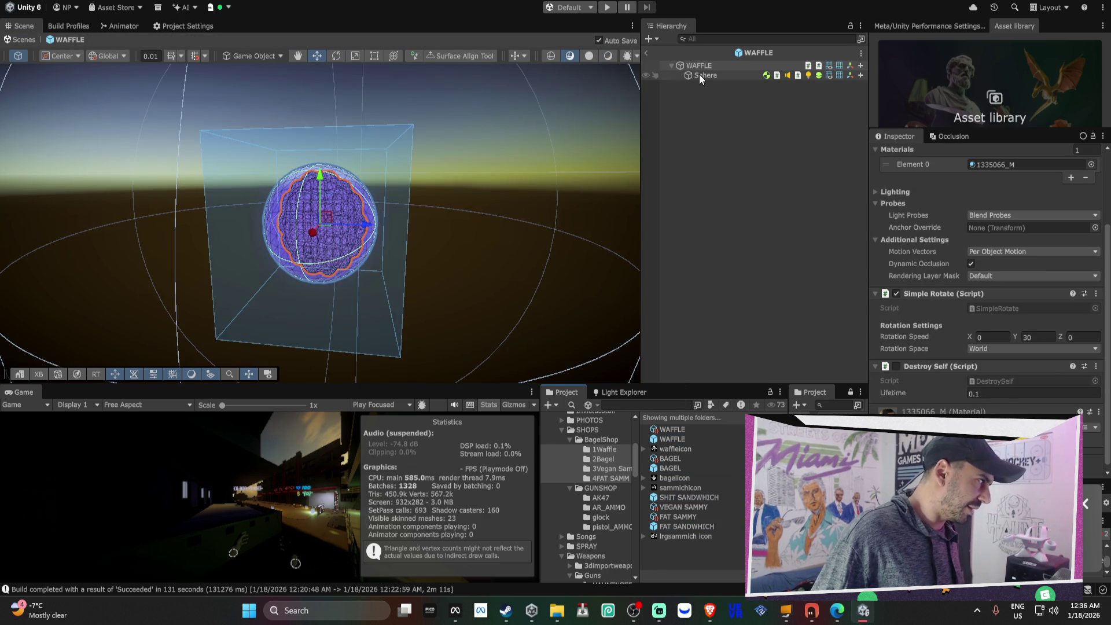
left_click(701, 78)
scroll(937, 283, "down", 10)
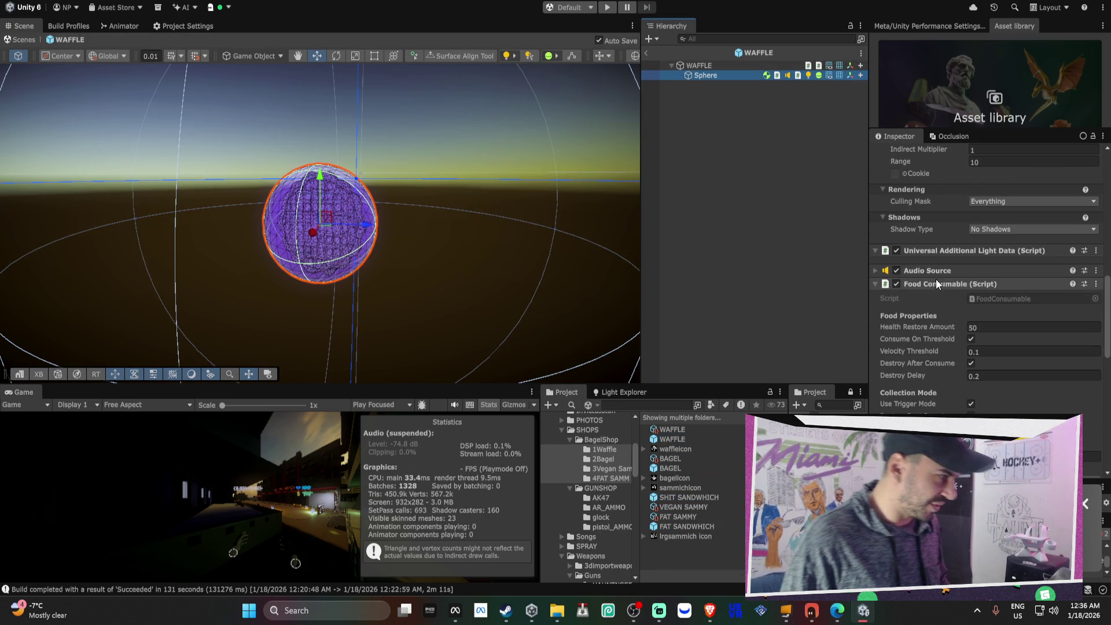
scroll(937, 283, "down", 3)
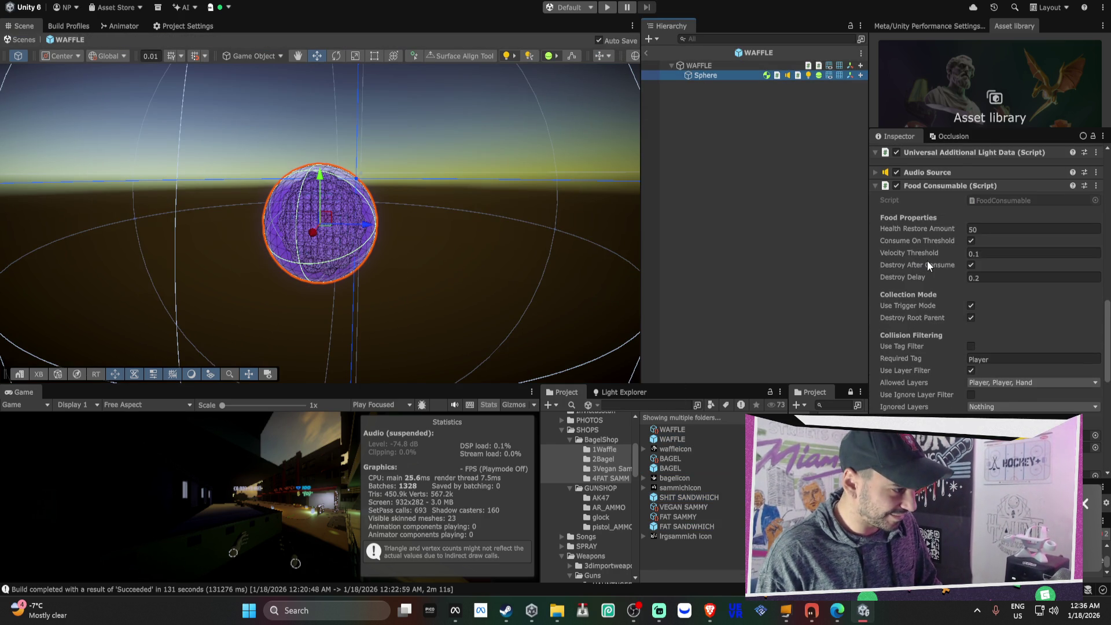
scroll(928, 265, "down", 2)
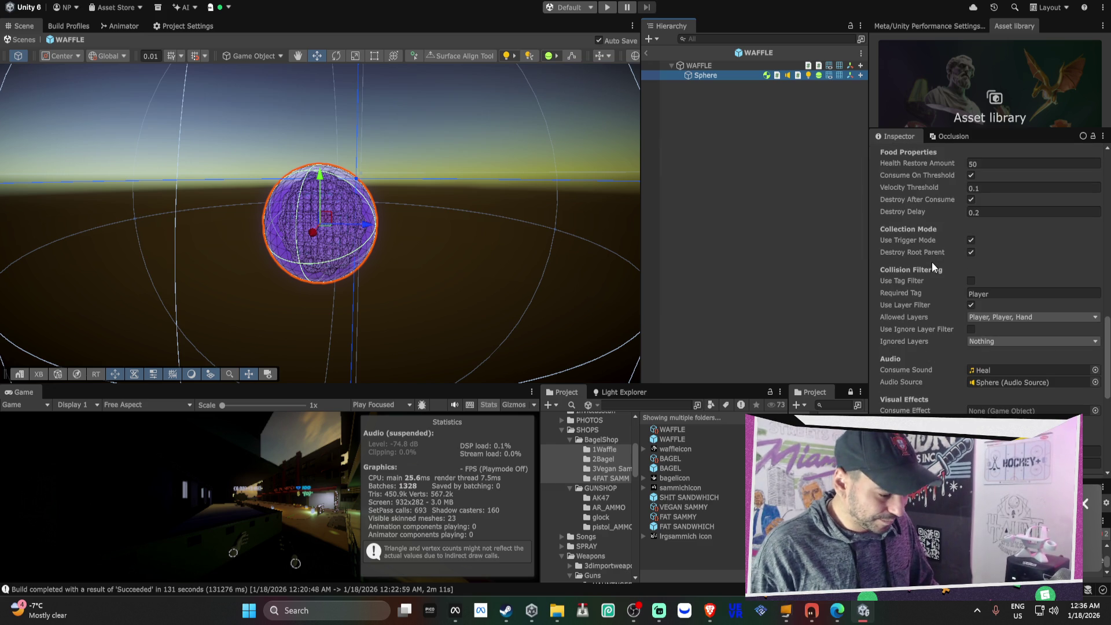
scroll(932, 266, "down", 3)
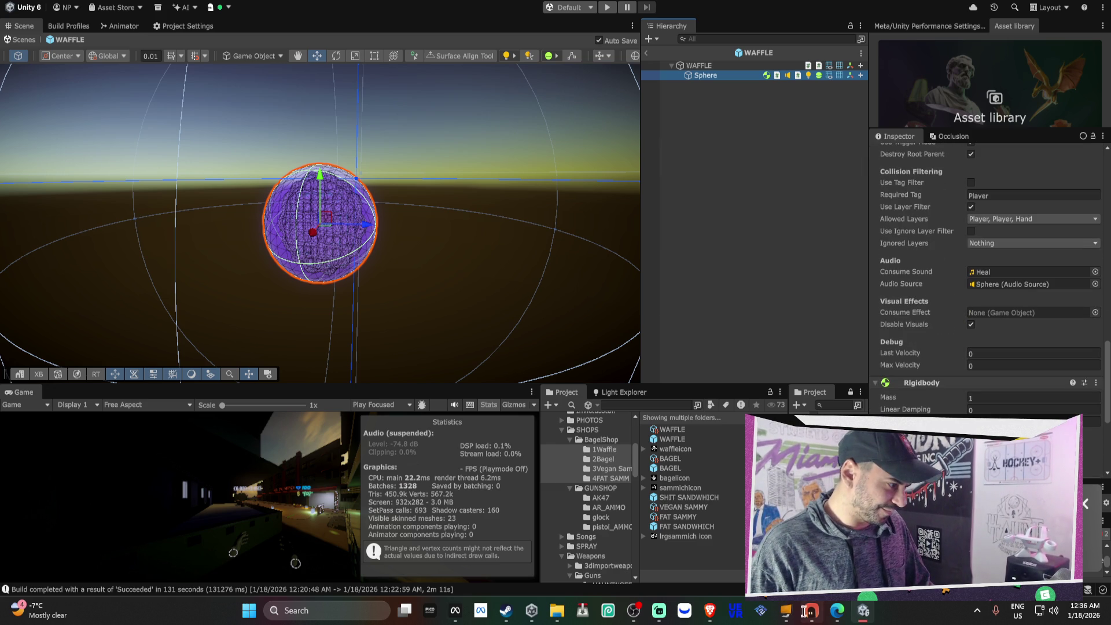
left_click(805, 609)
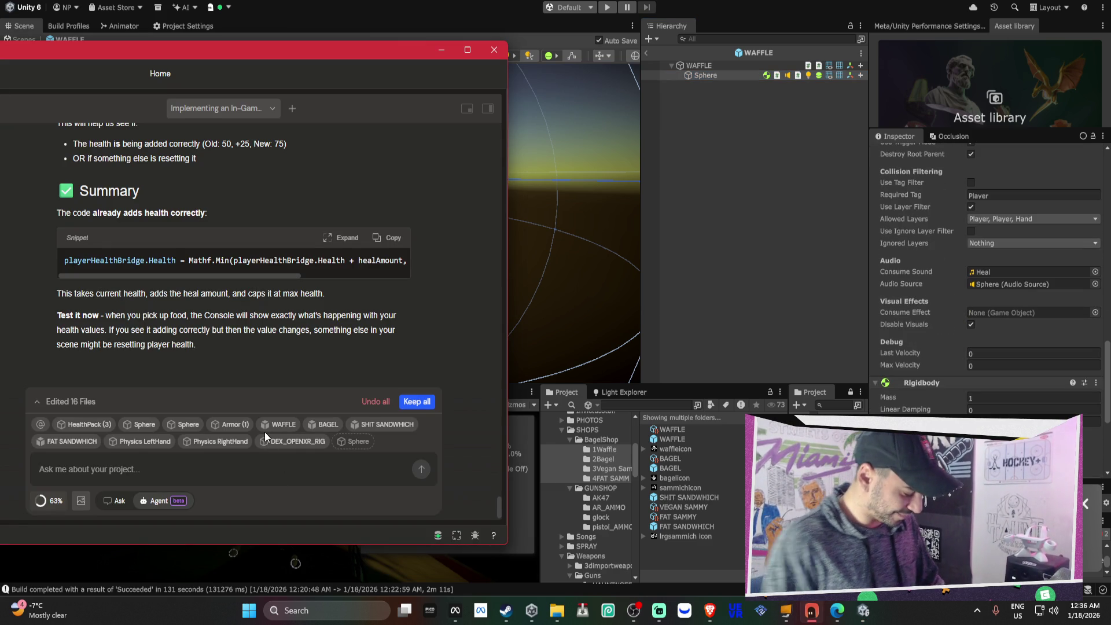
Draft 'the trigger is now working but' in the AI chat, then reselect the WAFFLE prefab
type("the triggers")
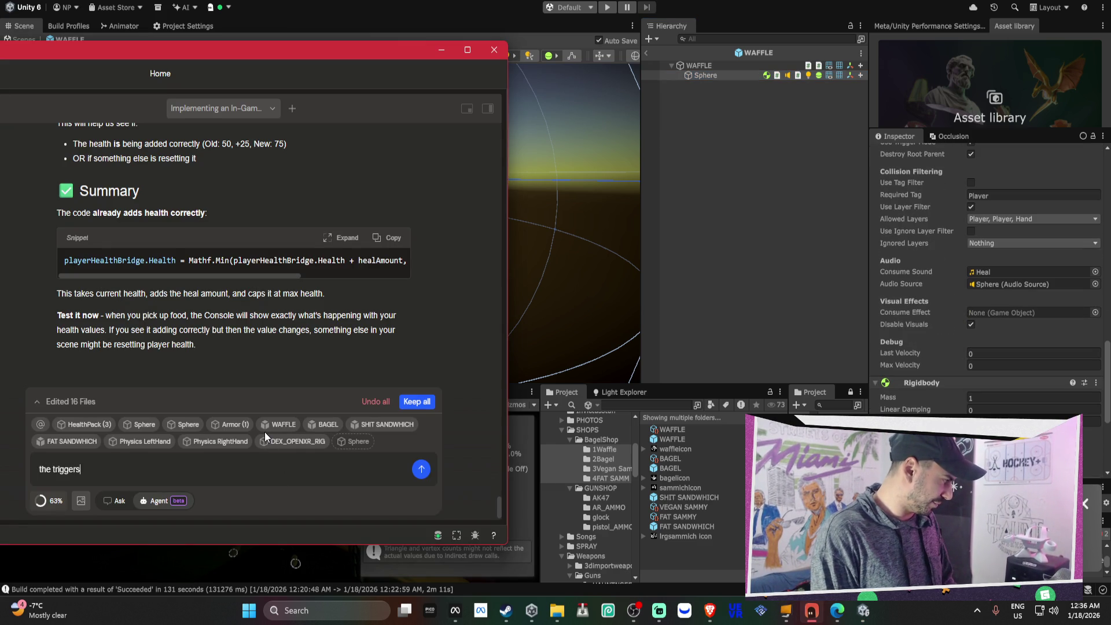
key("BackSpace")
type("is now working ")
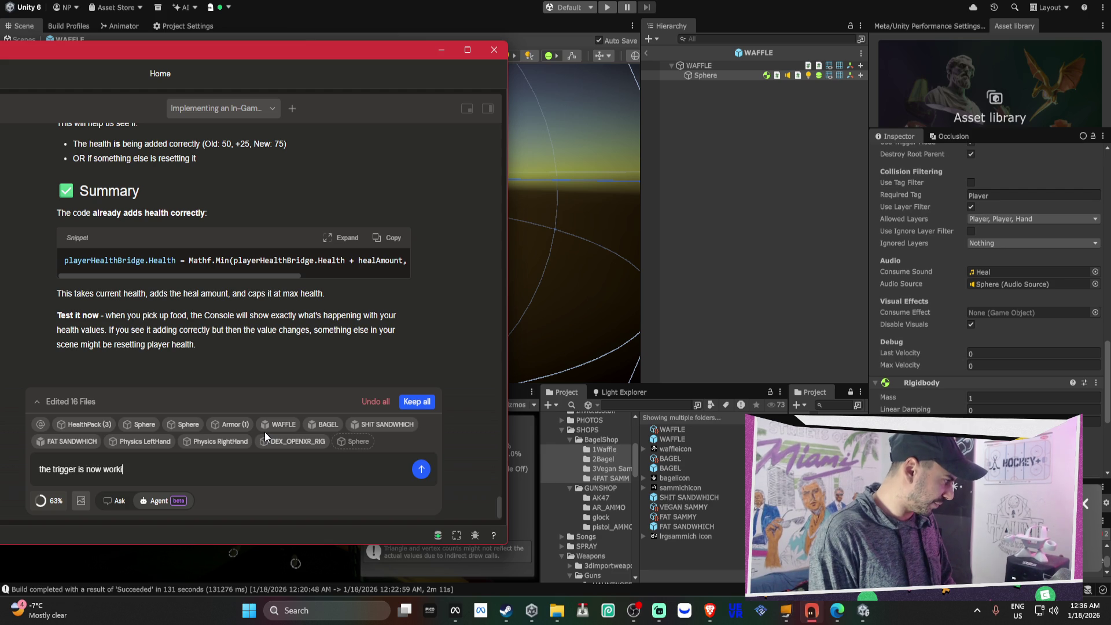
type("but")
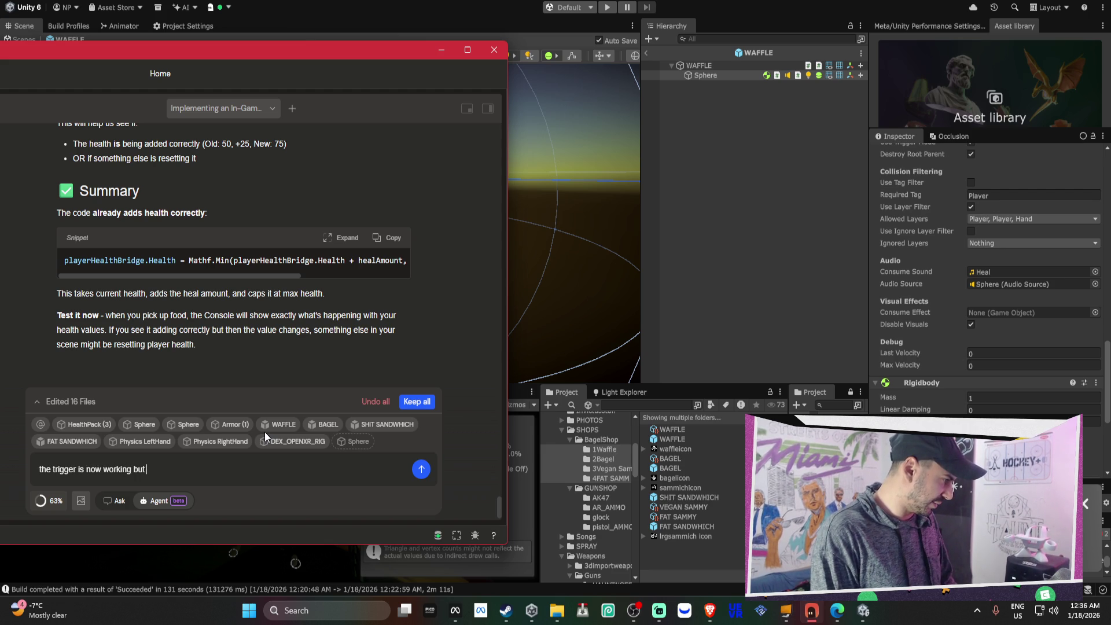
left_click(677, 440)
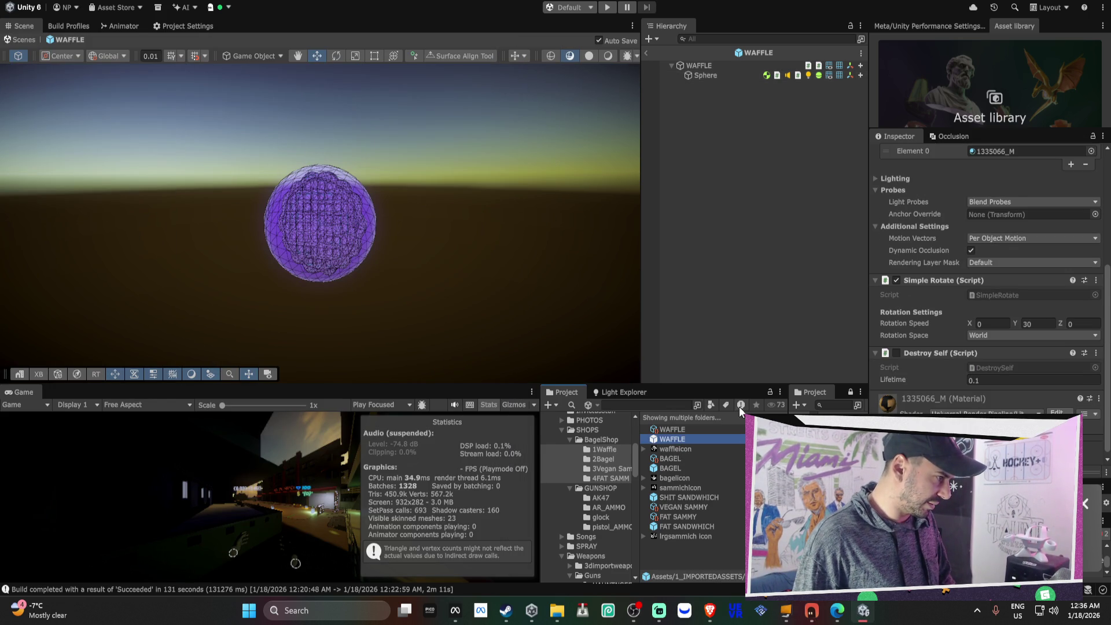
Select the WAFFLE's Sphere, review its Food Consumable health, collision, audio and debug values, then reopen the AI chat
left_click(720, 79)
scroll(1012, 272, "down", 10)
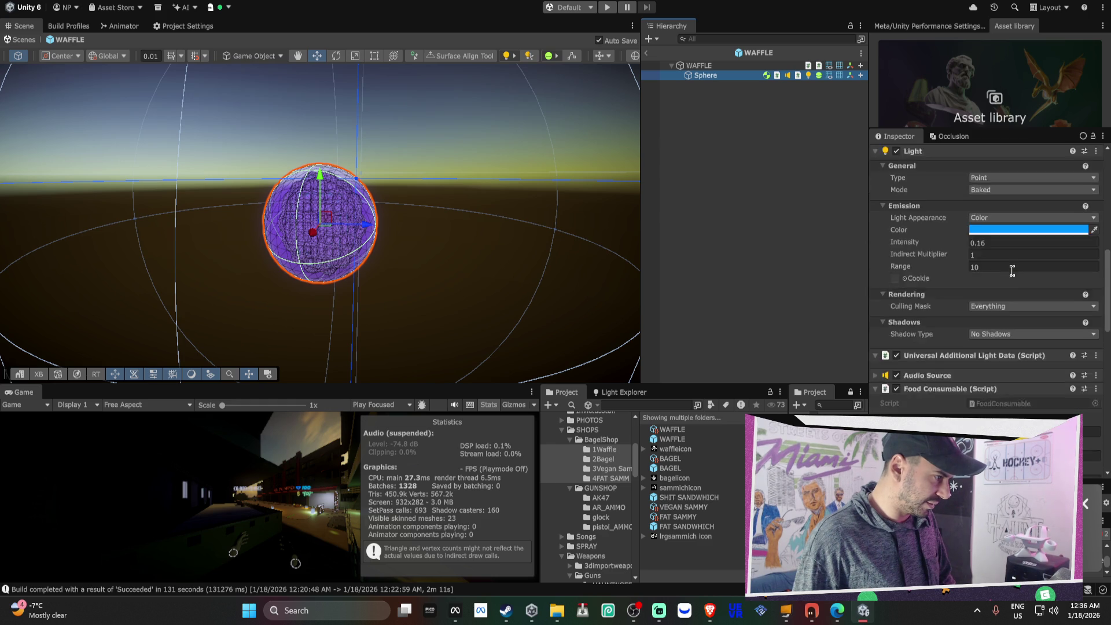
scroll(1012, 275, "down", 1)
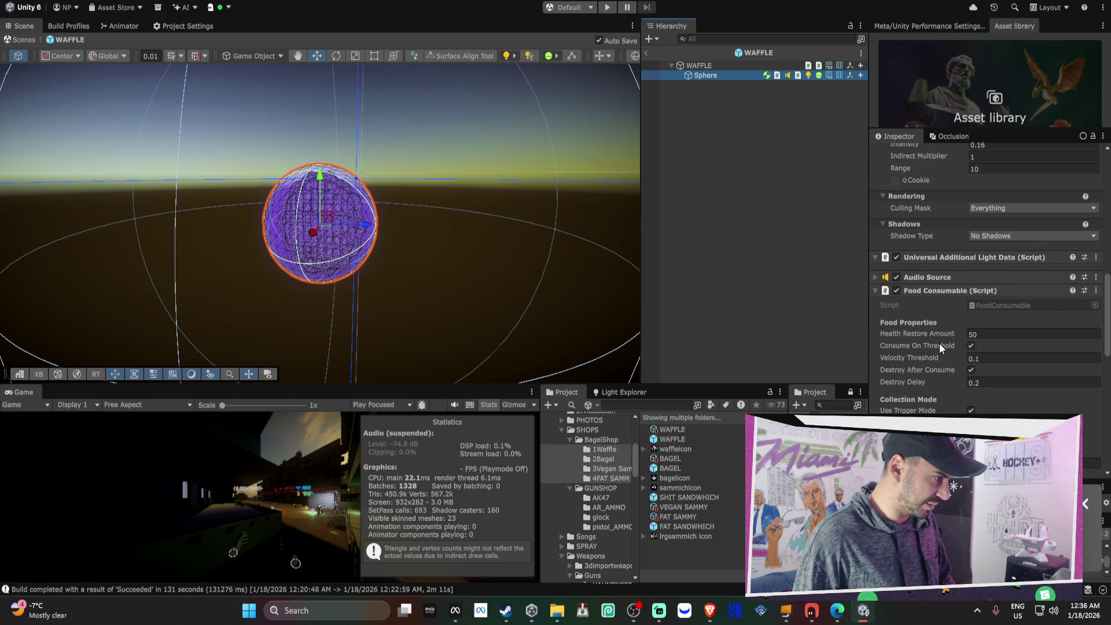
scroll(938, 342, "down", 1)
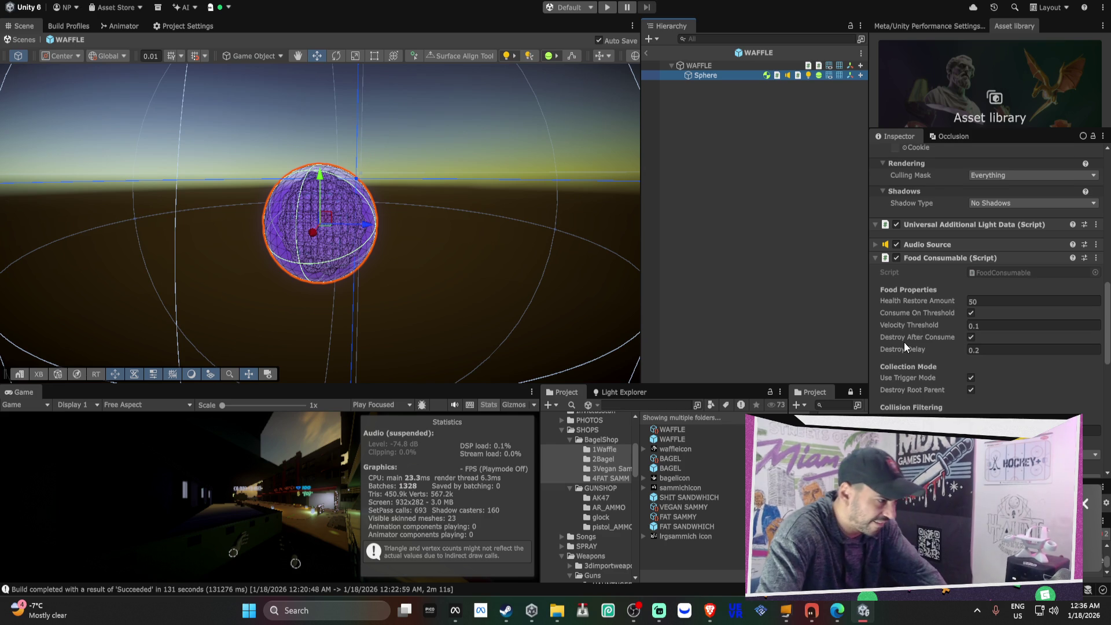
scroll(913, 343, "down", 3)
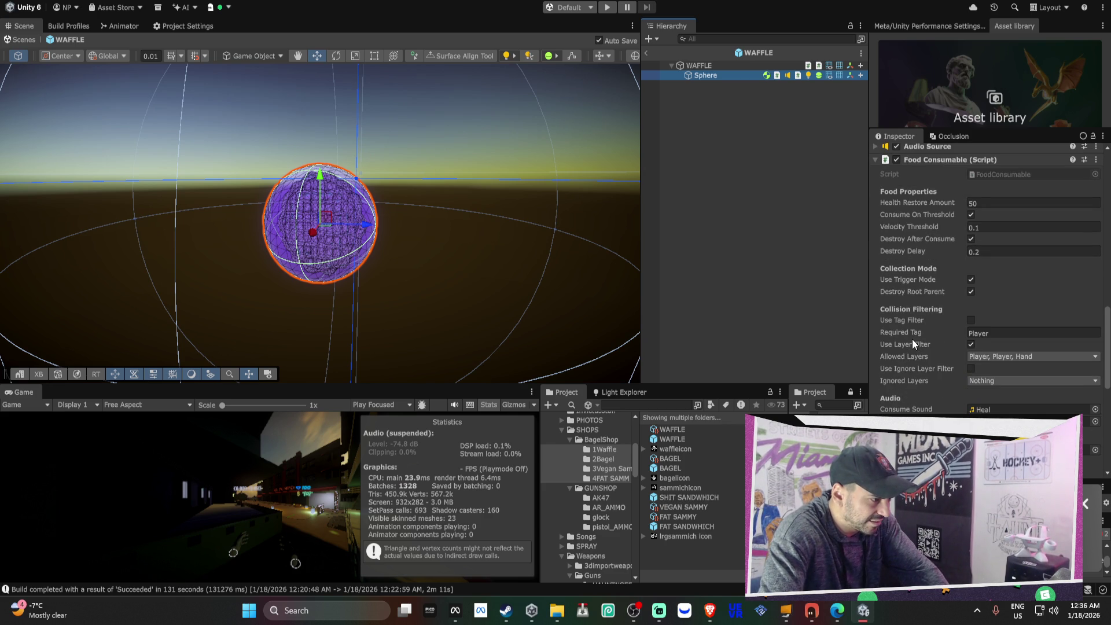
scroll(911, 342, "down", 3)
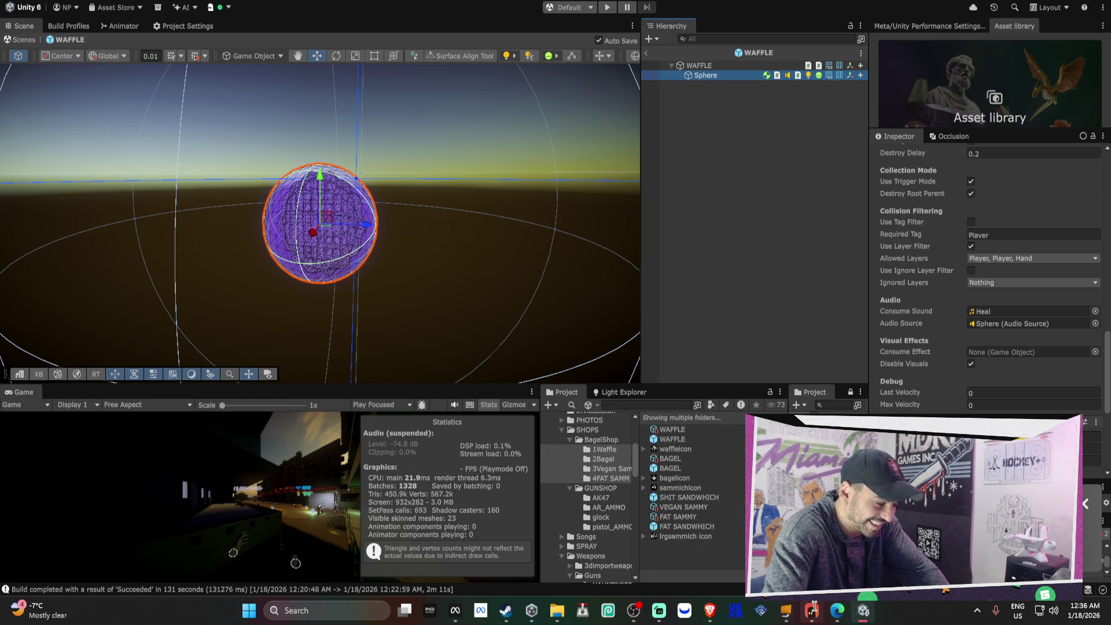
left_click(812, 608)
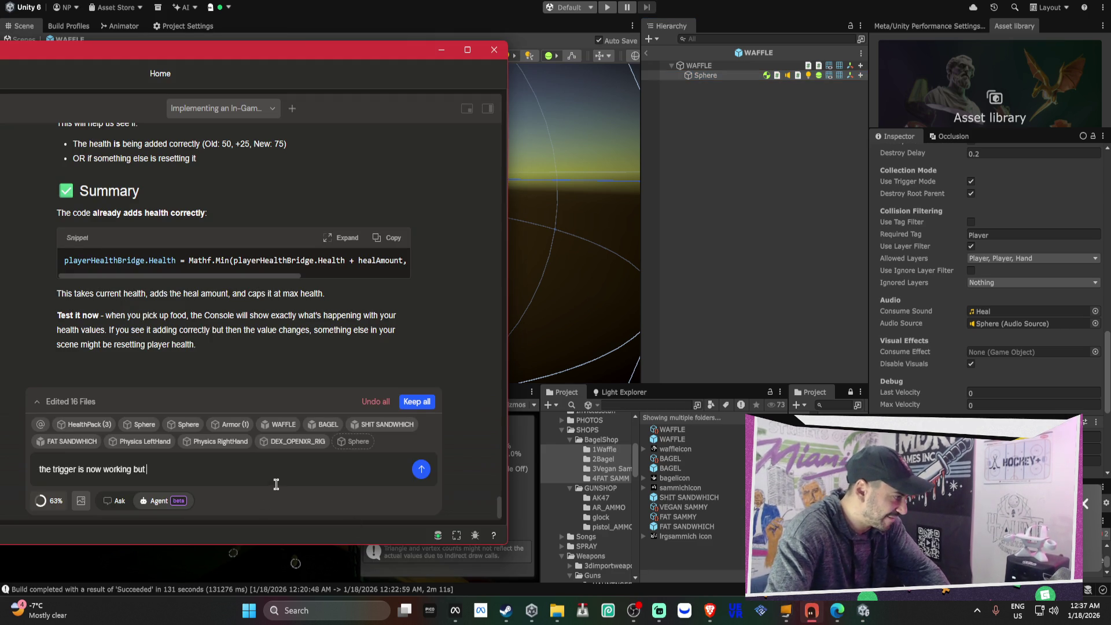
Add 'for example… rather than adding it to the health..' to the AI draft, then view the FoodConsumable script code
type("for example the waffle - when i hit it the health stays at 50")
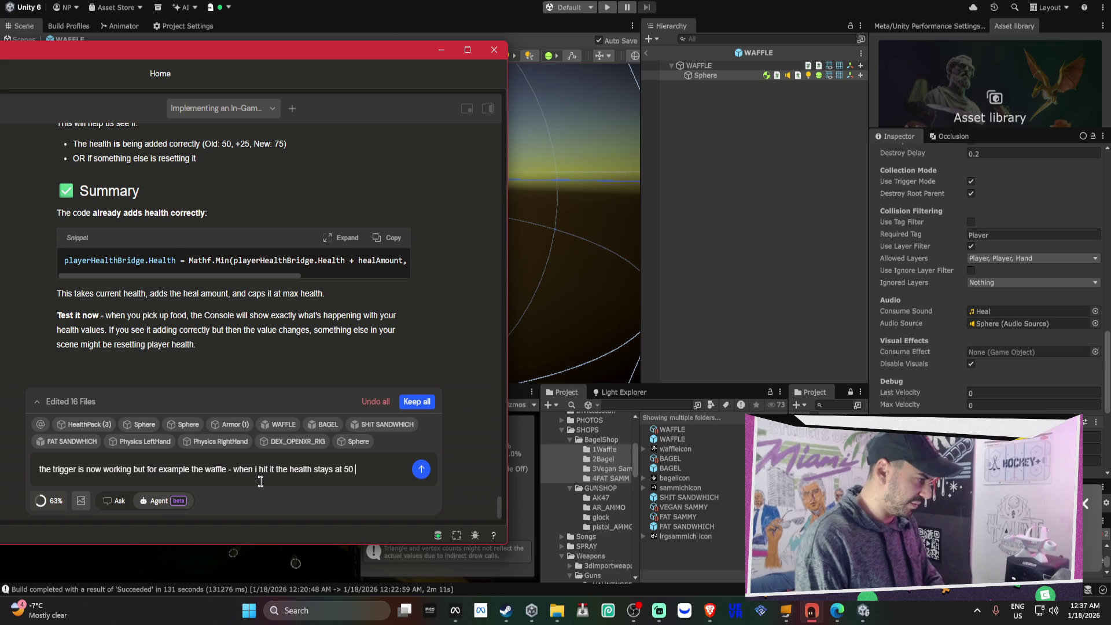
type("rather than a")
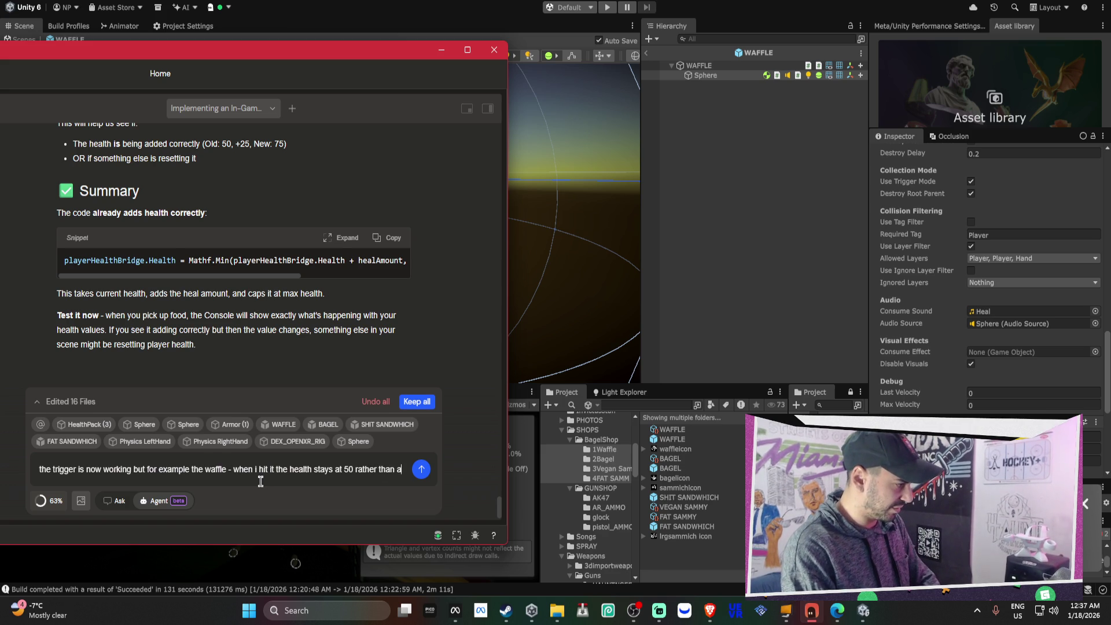
type("dding it to the health...")
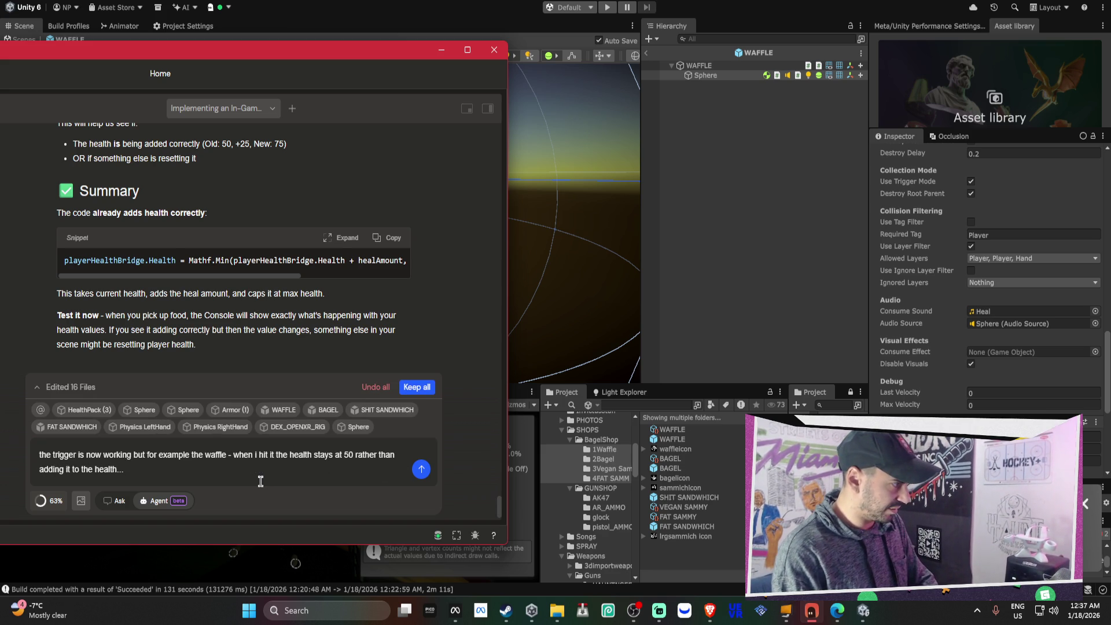
scroll(920, 296, "up", 5)
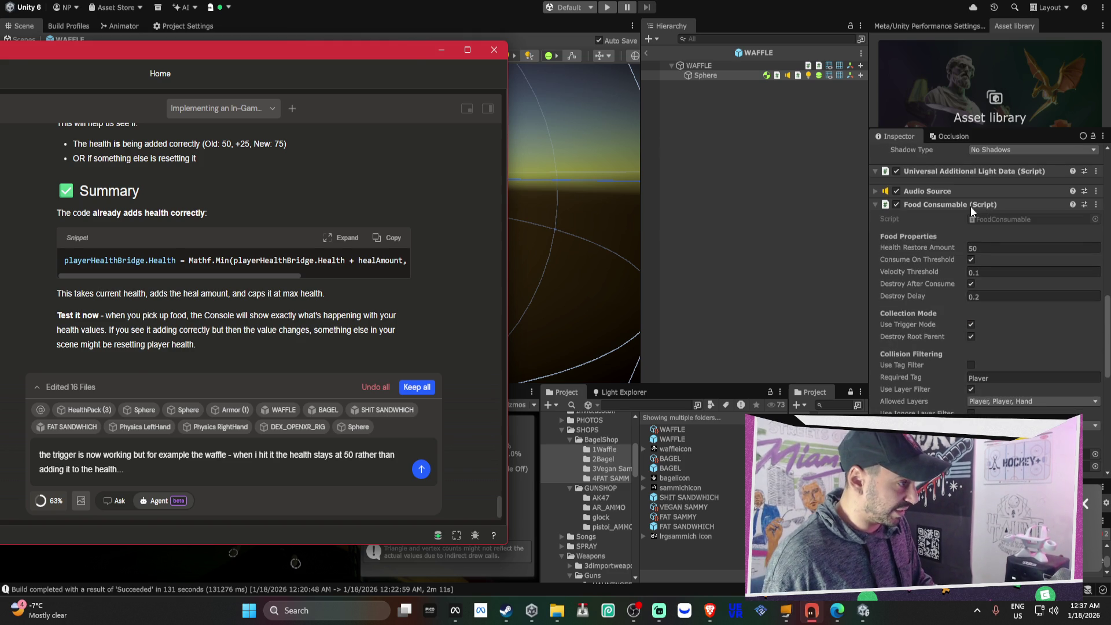
left_click(987, 220)
left_click(713, 498)
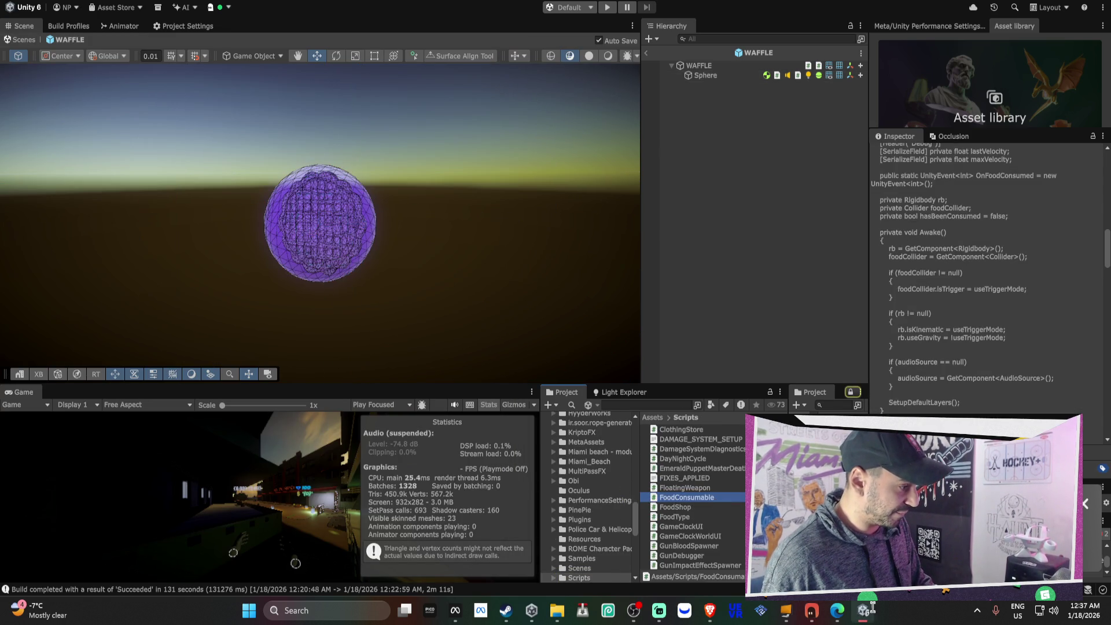
left_click(863, 612)
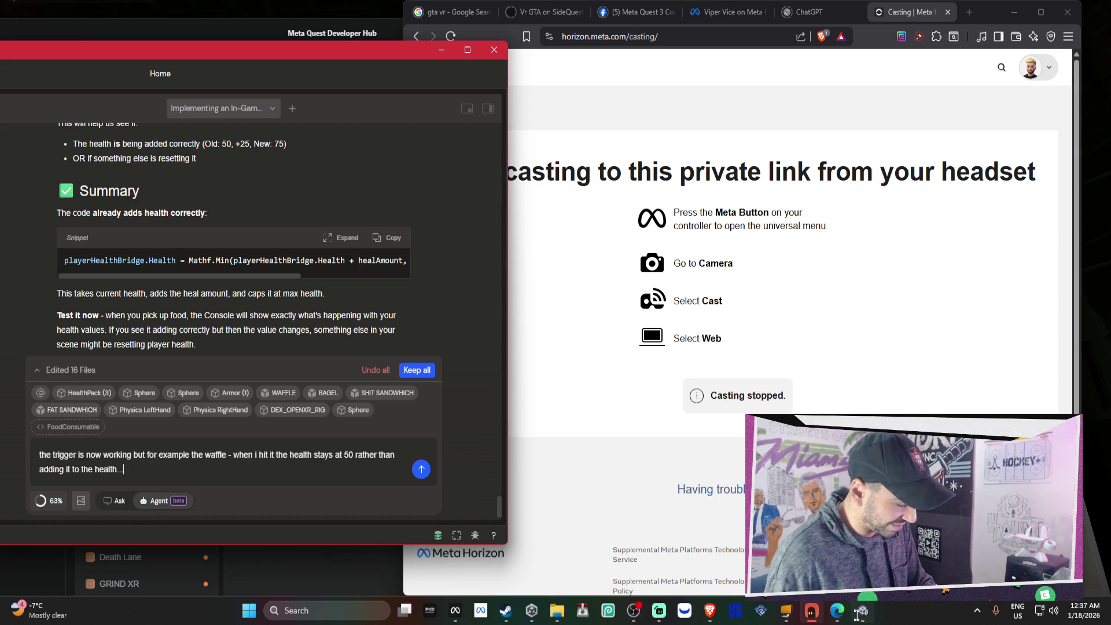
left_click(863, 611)
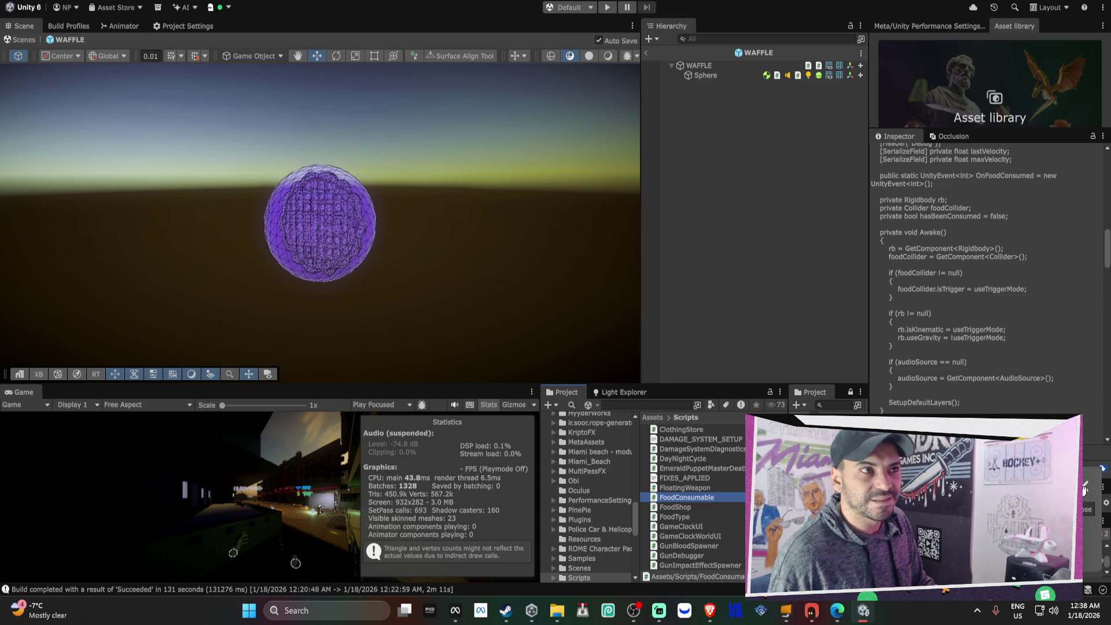
left_click(1083, 489)
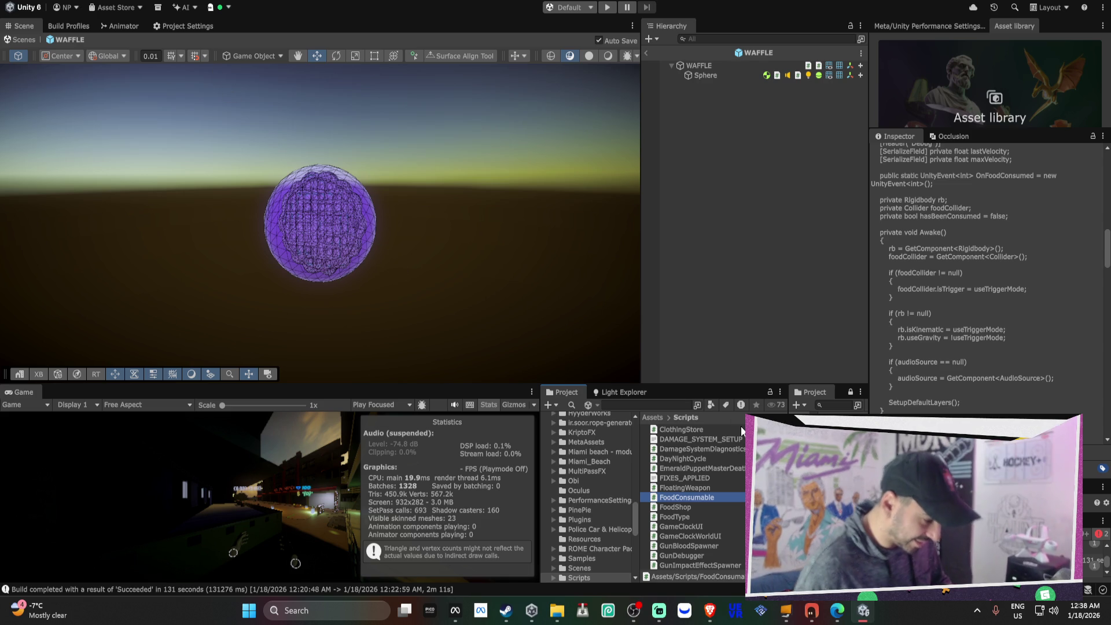
Reopen the BagelShop folders and multi-select the WAFFLE, BAGEL, sandwich and FAT SANDWHICH prefabs
scroll(688, 486, "up", 3)
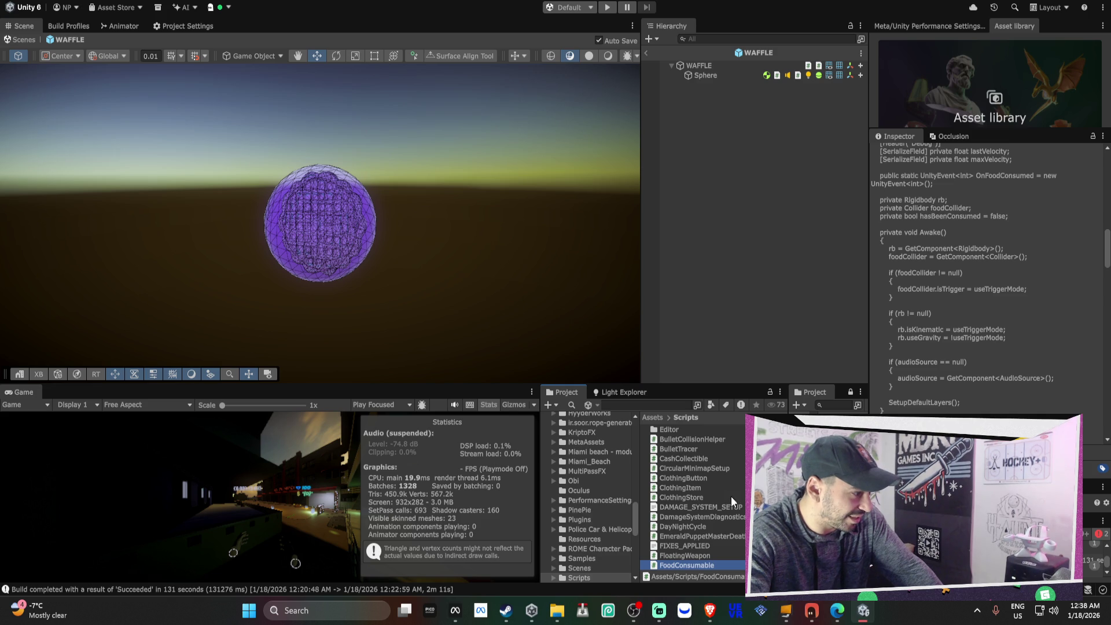
scroll(619, 515, "up", 2)
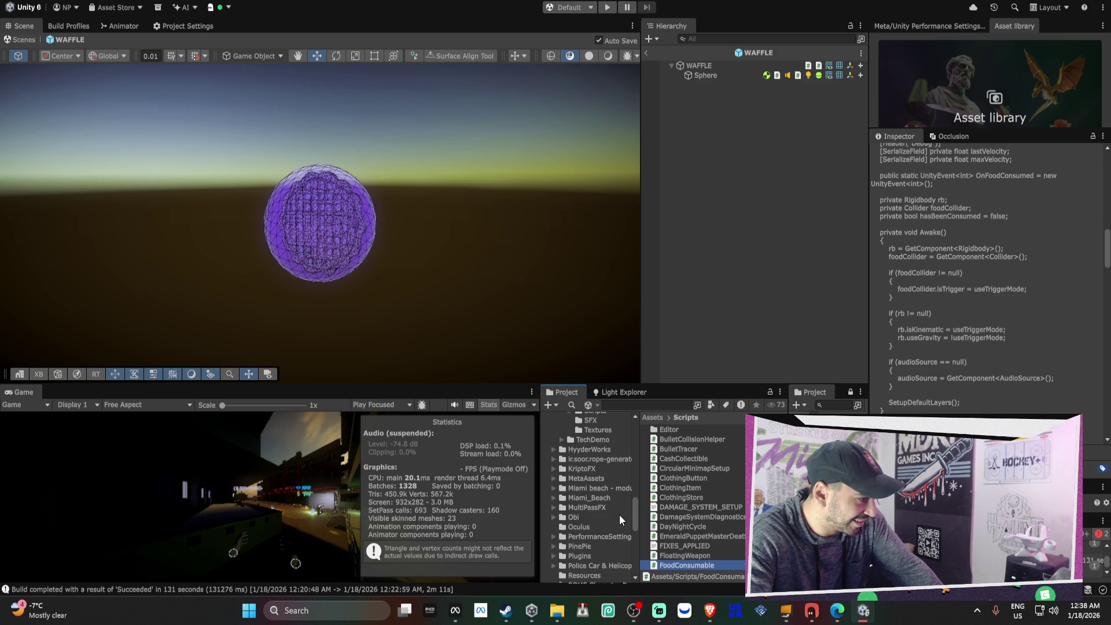
scroll(618, 514, "up", 2)
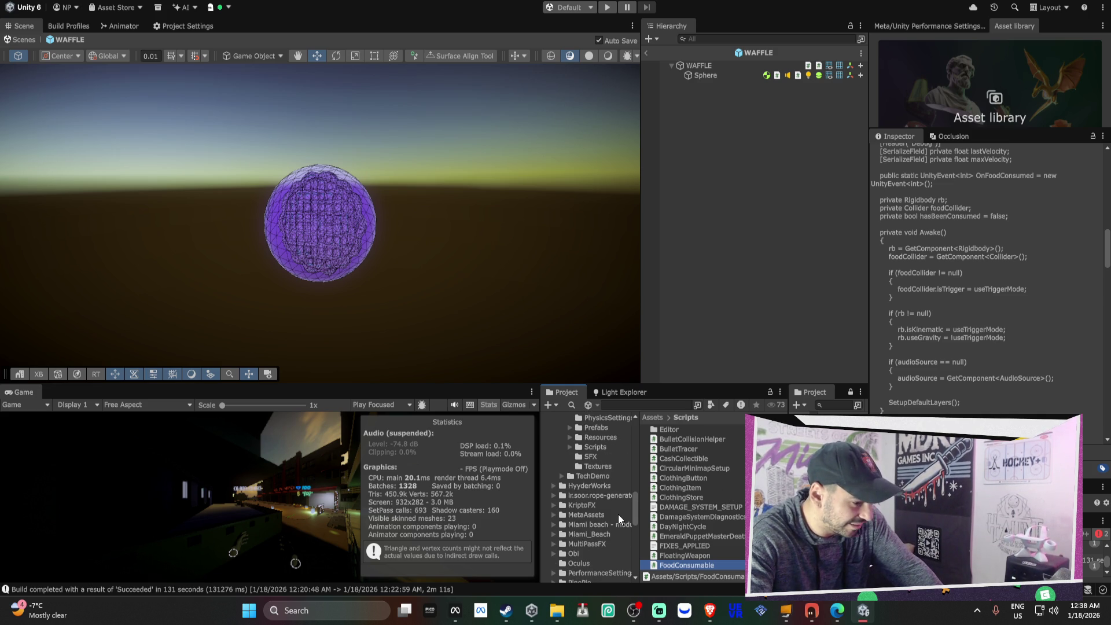
scroll(616, 512, "up", 5)
scroll(613, 505, "up", 2)
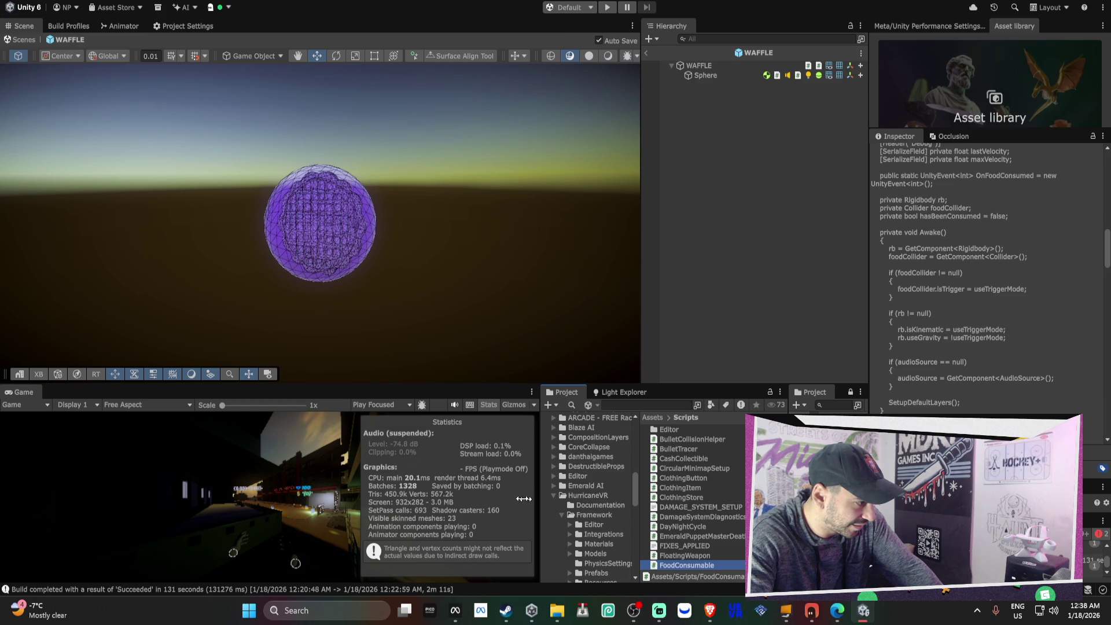
scroll(555, 497, "up", 8)
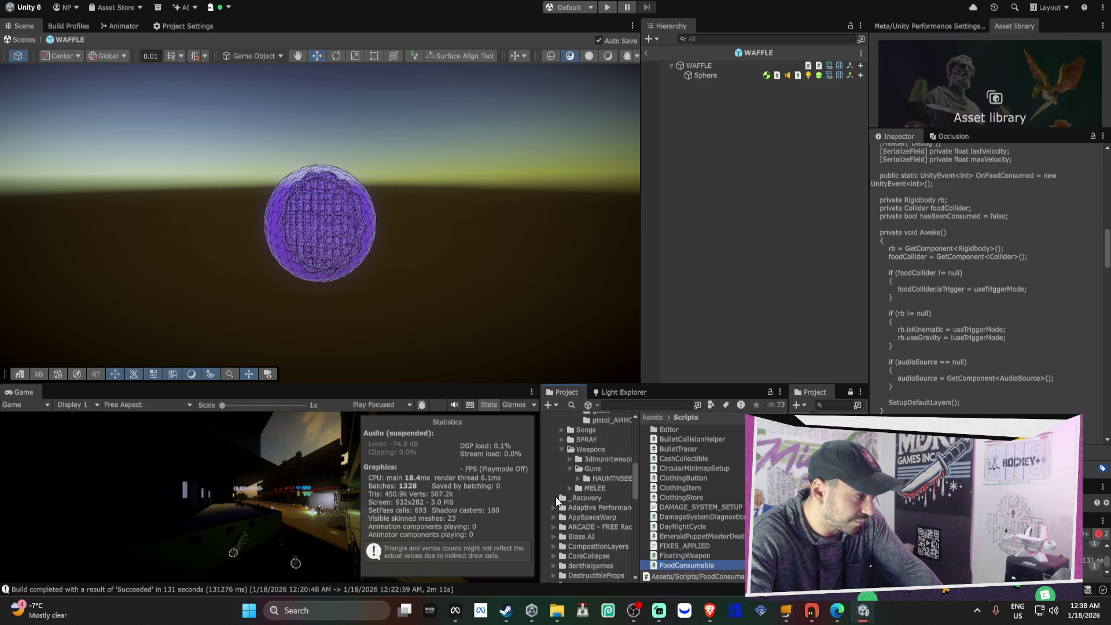
scroll(573, 495, "up", 3)
left_click(602, 489)
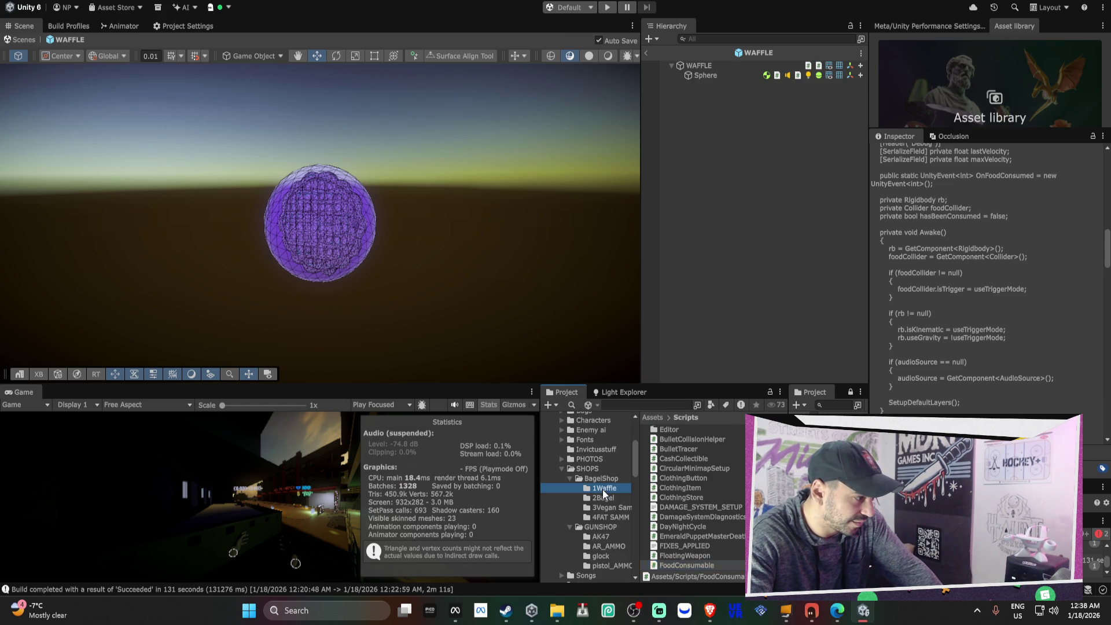
left_click(609, 517, "shift")
left_click(687, 438)
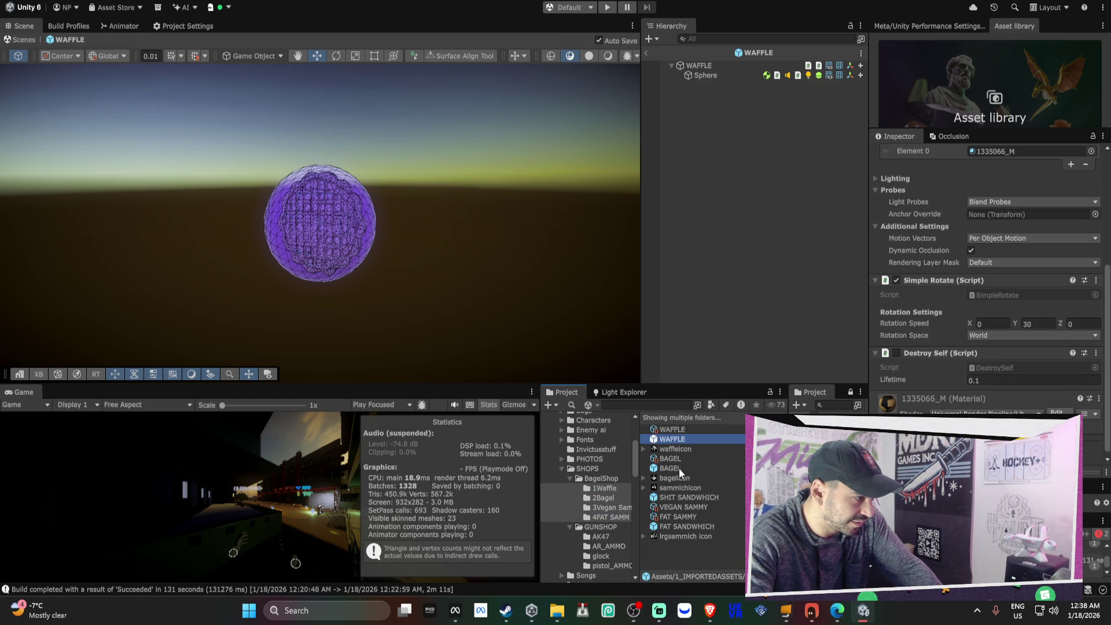
left_click(679, 467, "ctrl")
left_click(683, 498, "ctrl")
left_click(684, 525, "ctrl")
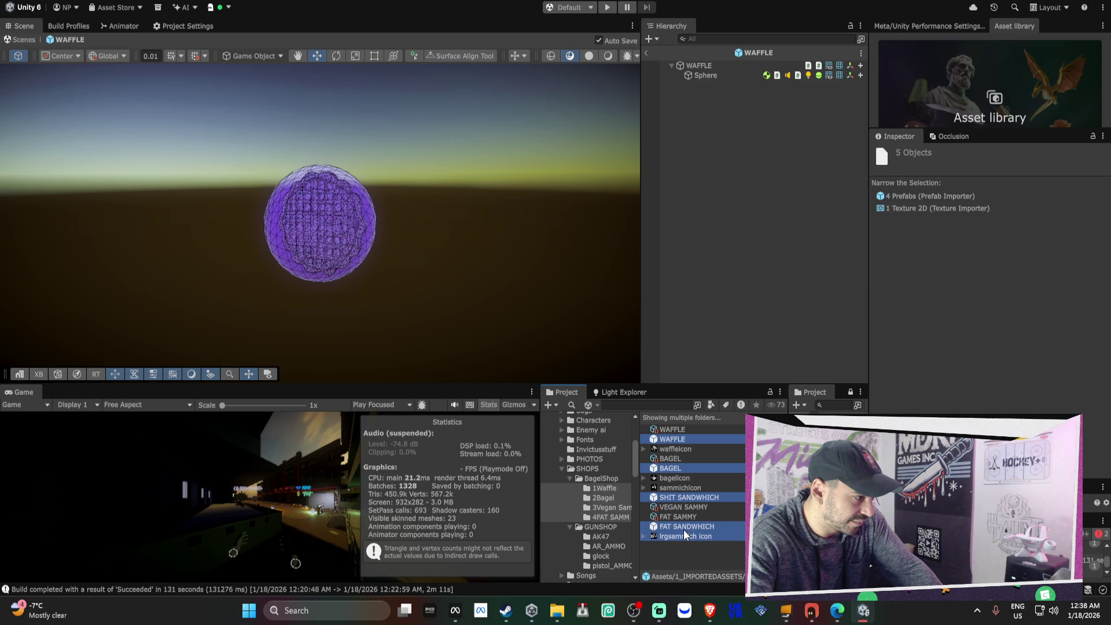
scroll(939, 394, "down", 5)
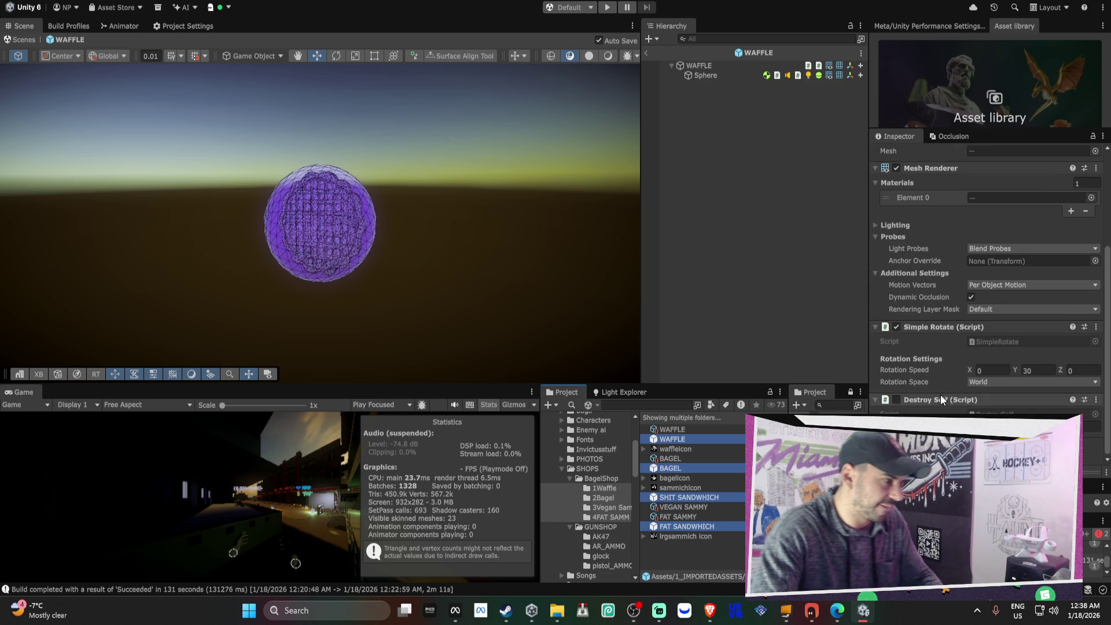
Inspect the WAFFLE Sphere's Food Consumable, showing Health Restore Amount 50, and bring up the AI chat
left_click(709, 76)
scroll(952, 292, "down", 10)
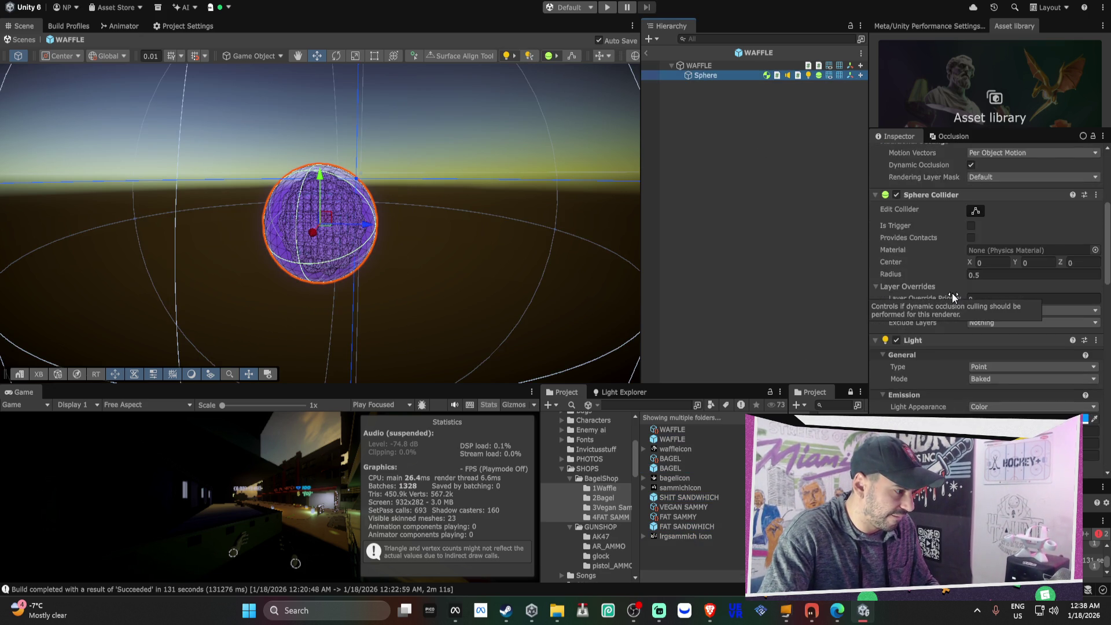
scroll(952, 293, "down", 5)
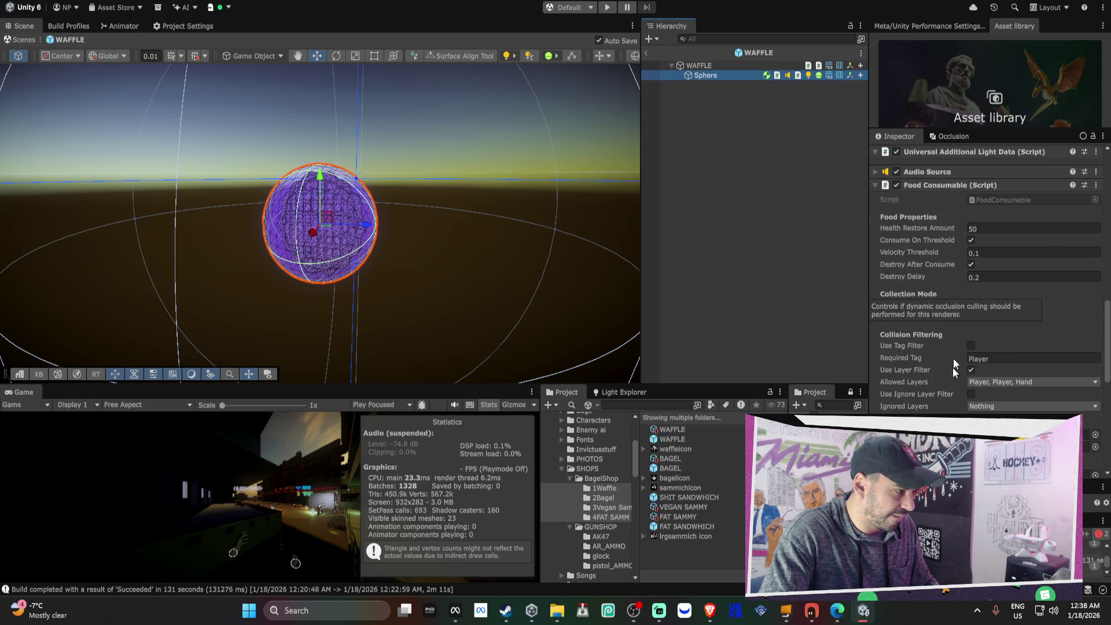
left_click(807, 611)
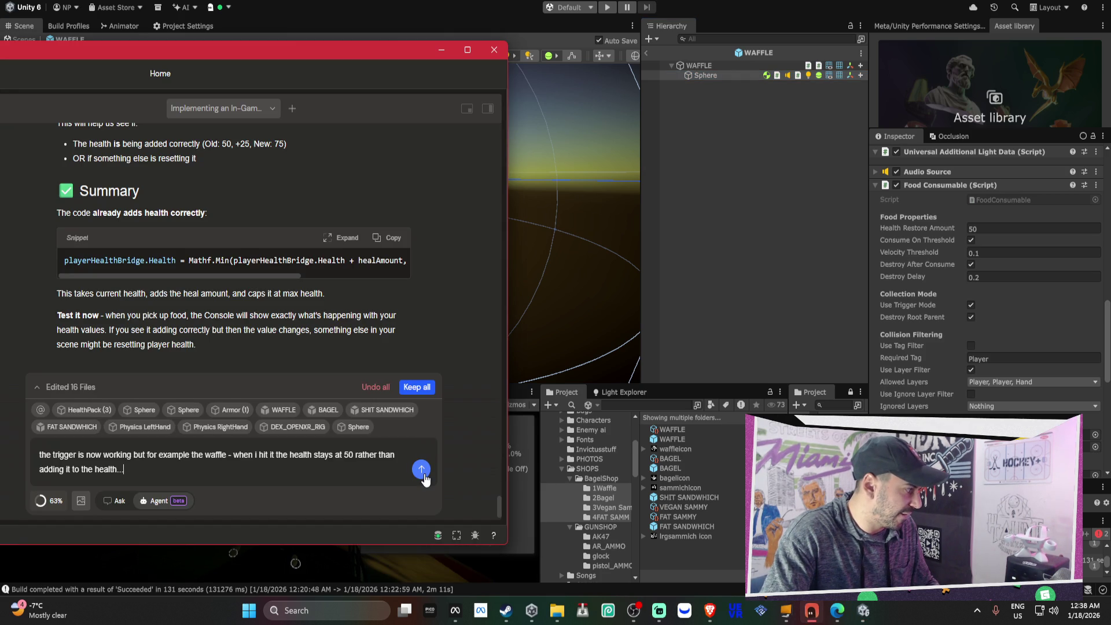
Send the waffle health-stays-at-50 bug report to the AI assistant and retry after its response error
left_click(421, 469)
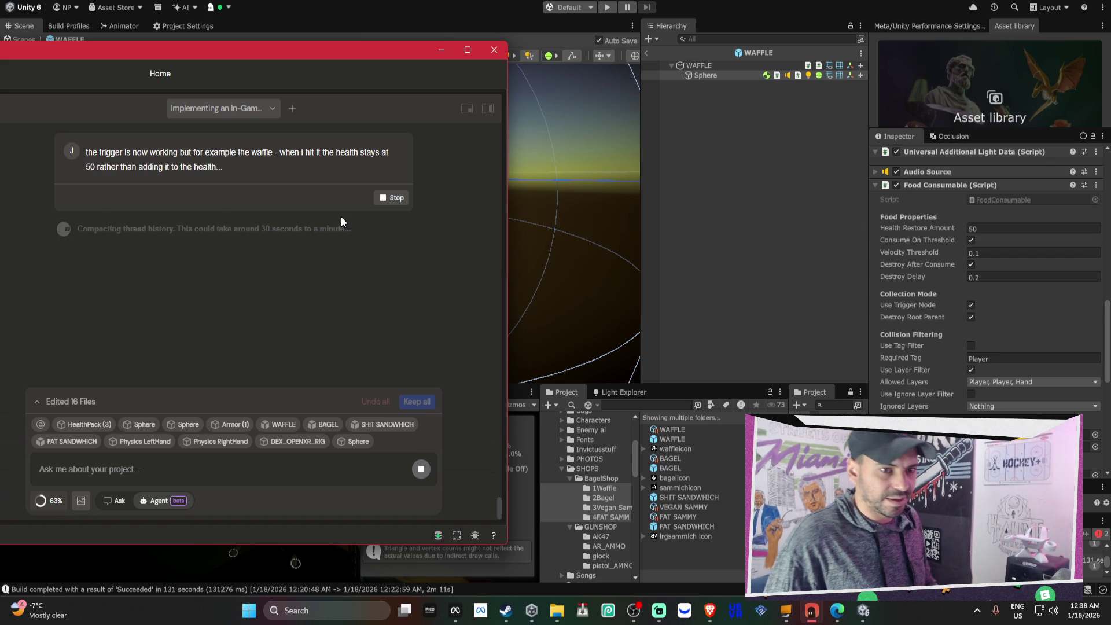
left_click(837, 612)
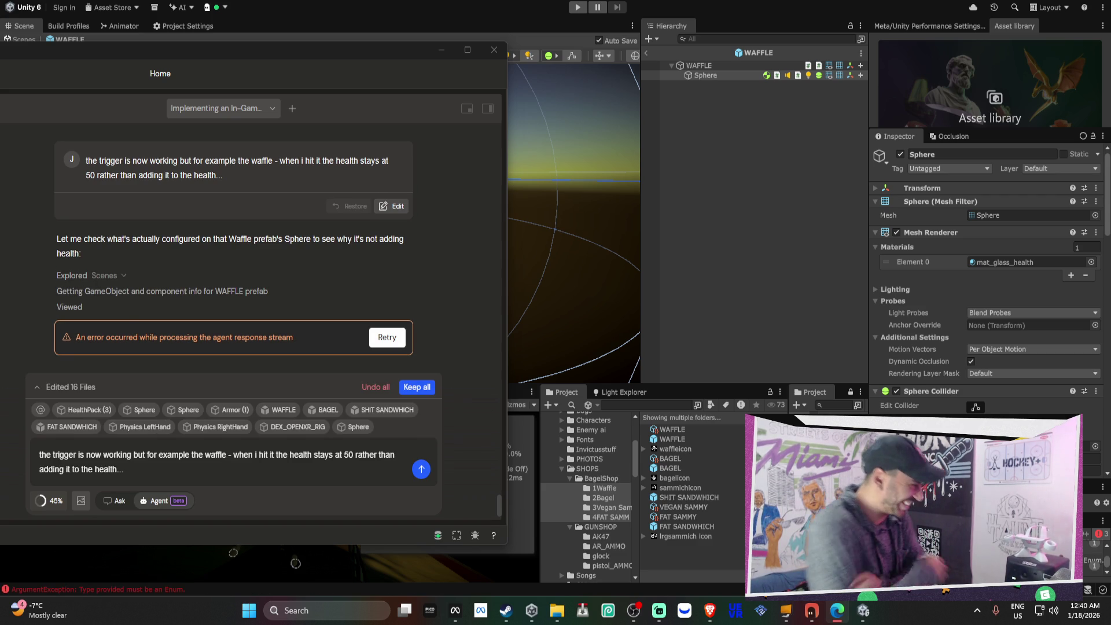
left_click(388, 342)
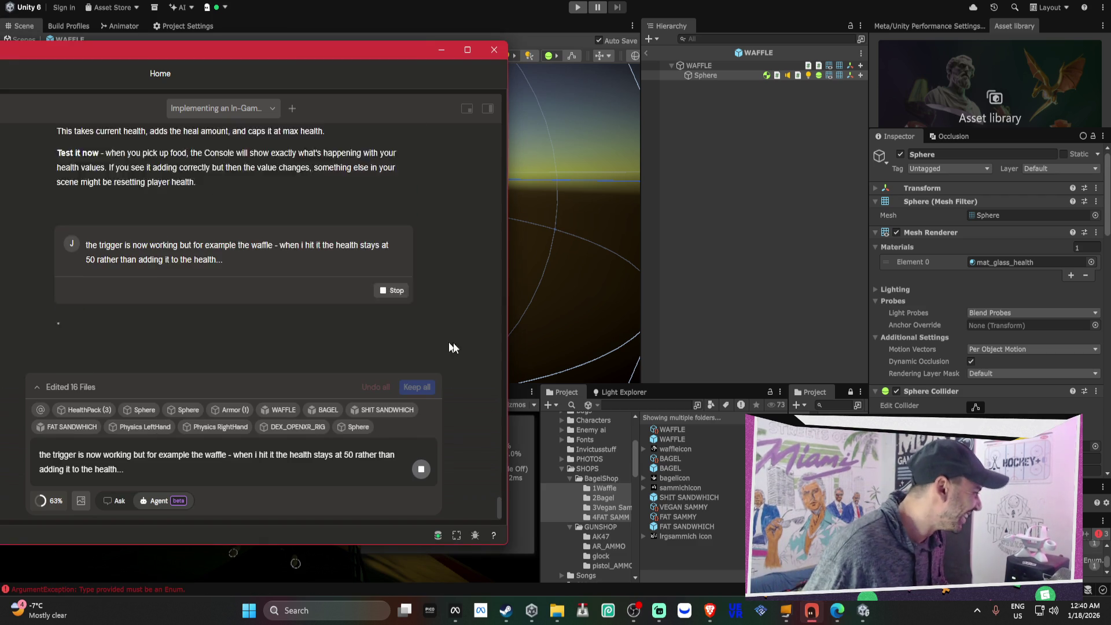
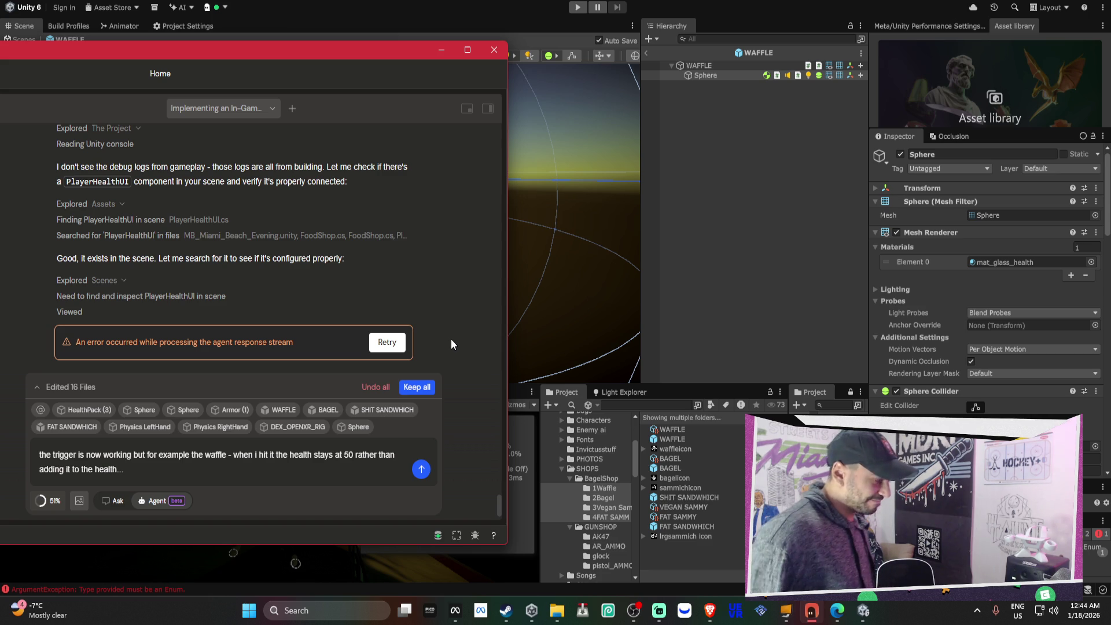
Retry the agent's failed response to resend the waffle health question
left_click(383, 340)
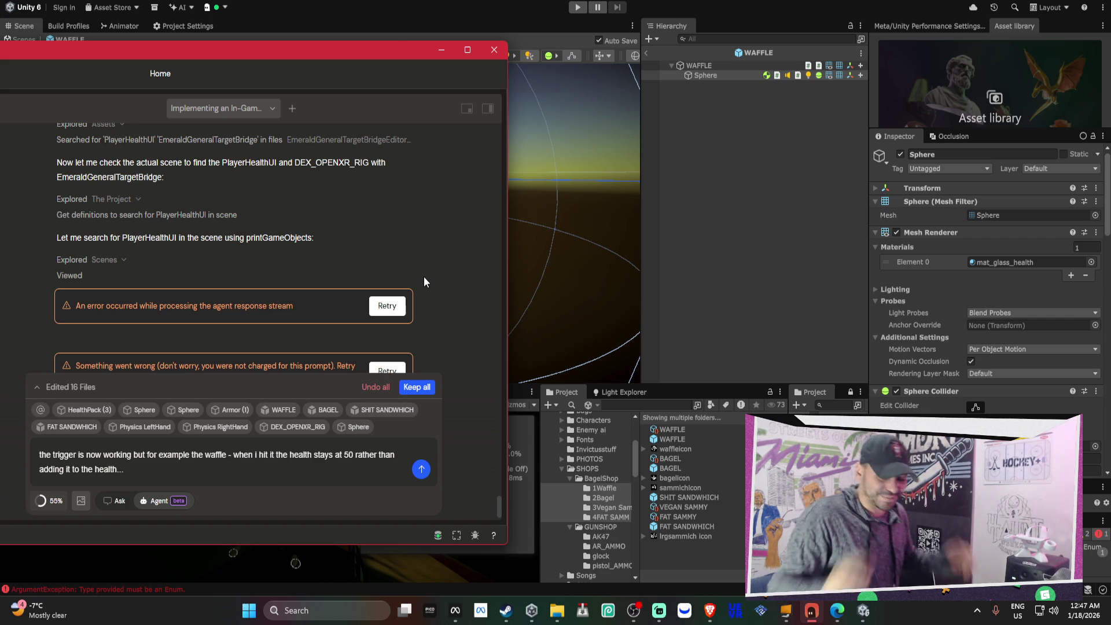
Retry the agent twice after its stream errors, then move the domain reload progress box aside
left_click(393, 313)
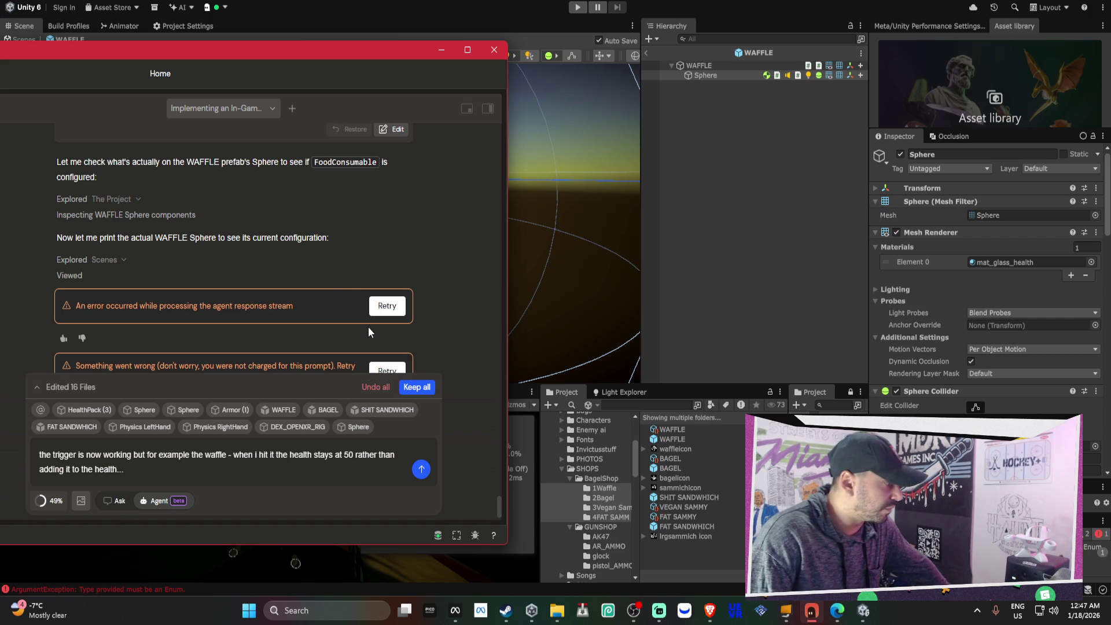
left_click(387, 305)
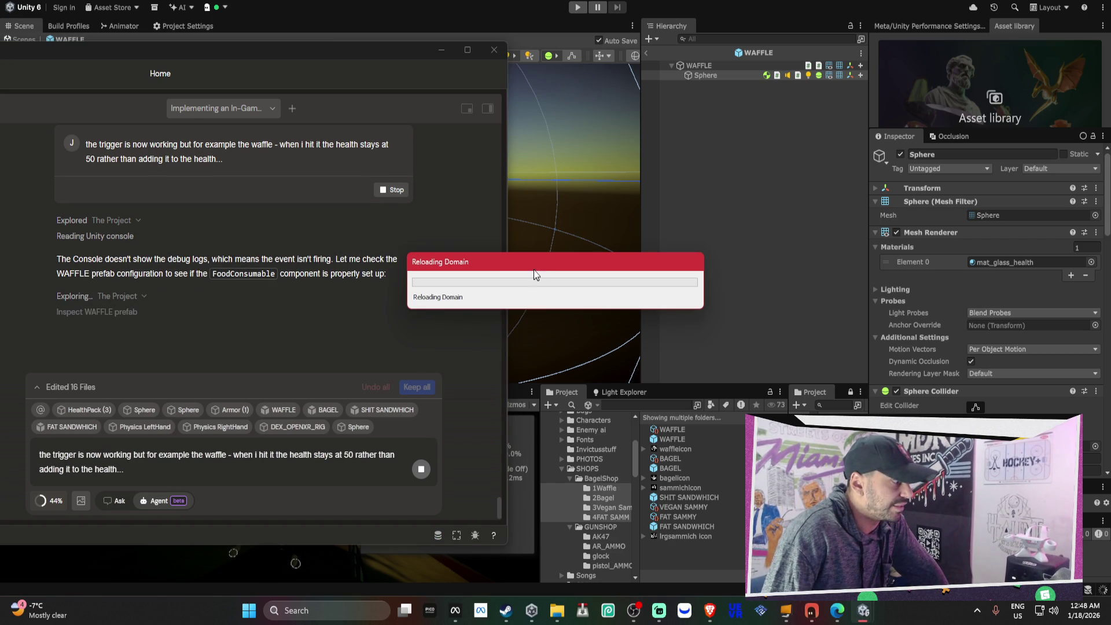
left_click_drag(532, 265, 356, 218)
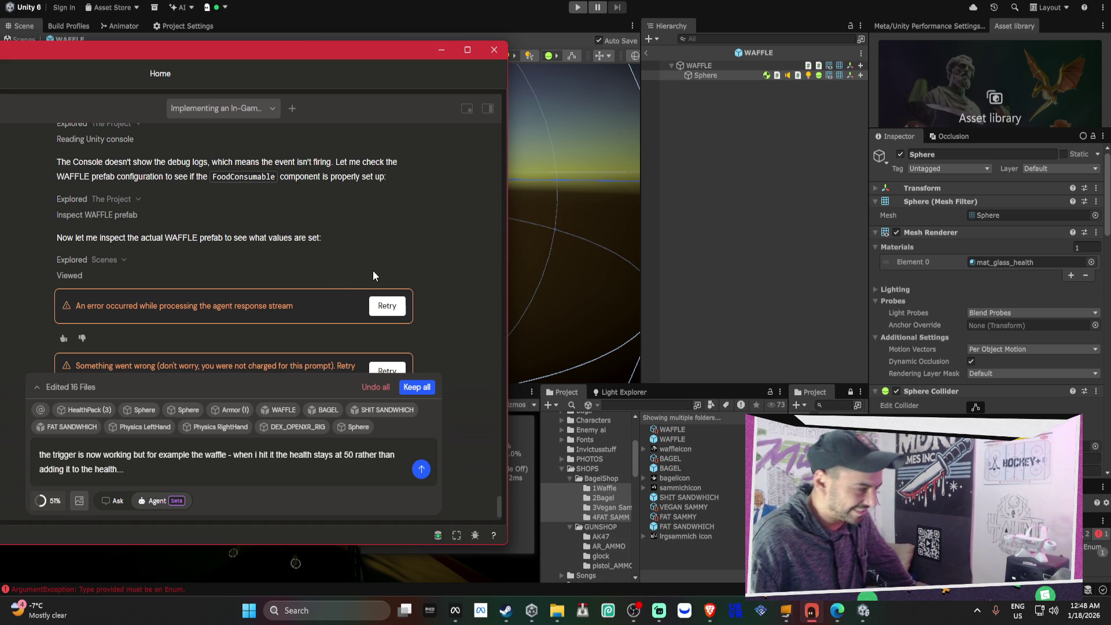
Resend the waffle question after the stream error, then clear the Sphere selection
left_click(386, 306)
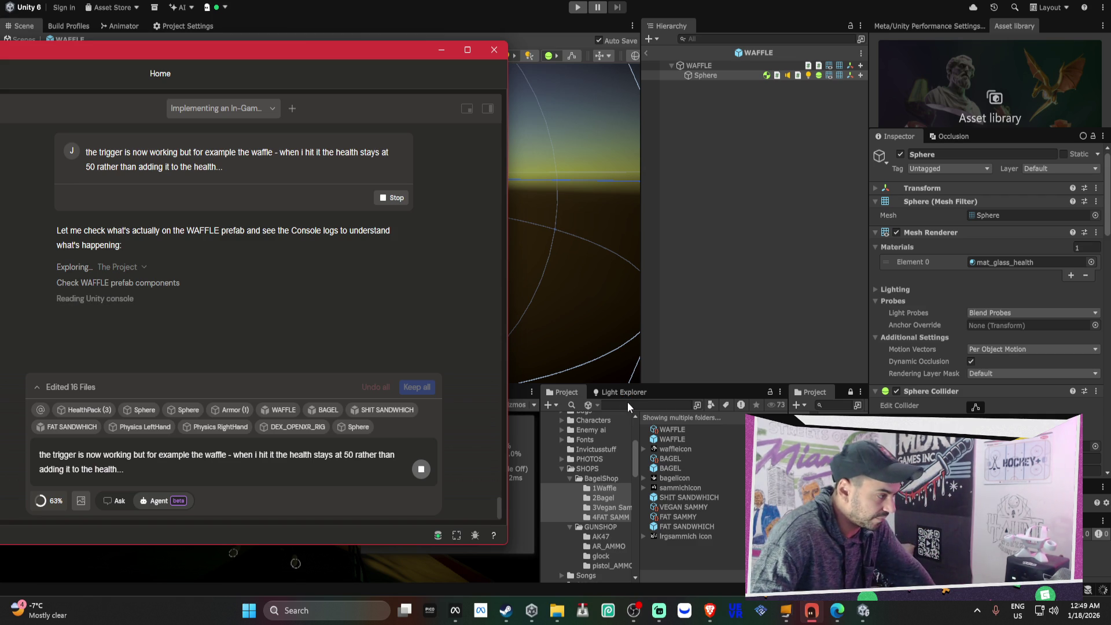
left_click(685, 378)
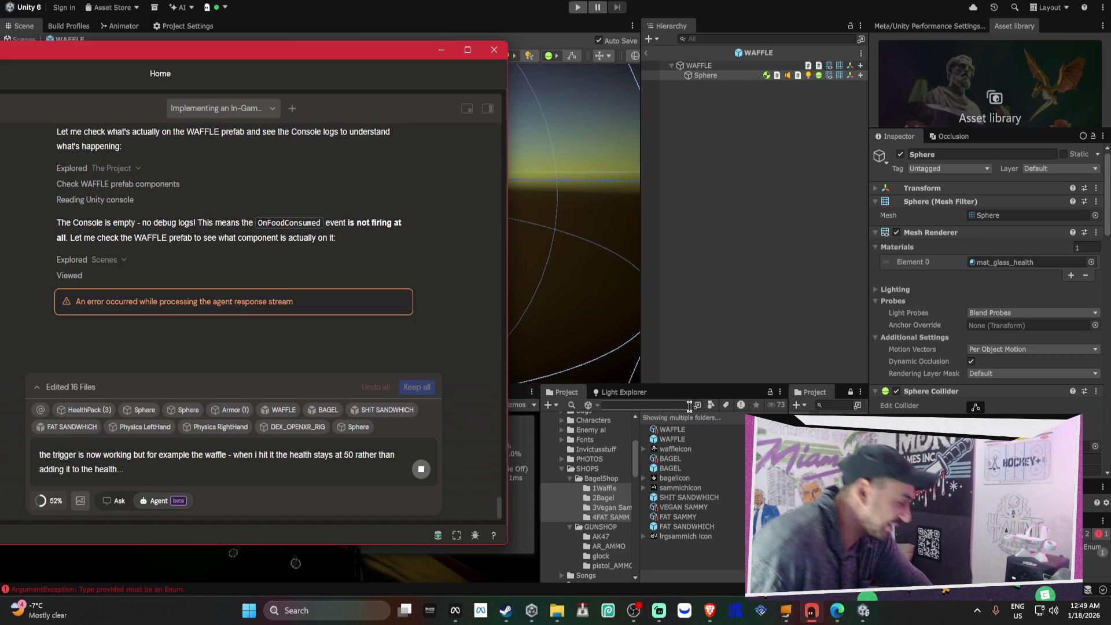
Retry the failed response, then send the waffle-health-stays-at-50 bug report to the agent
left_click(384, 300)
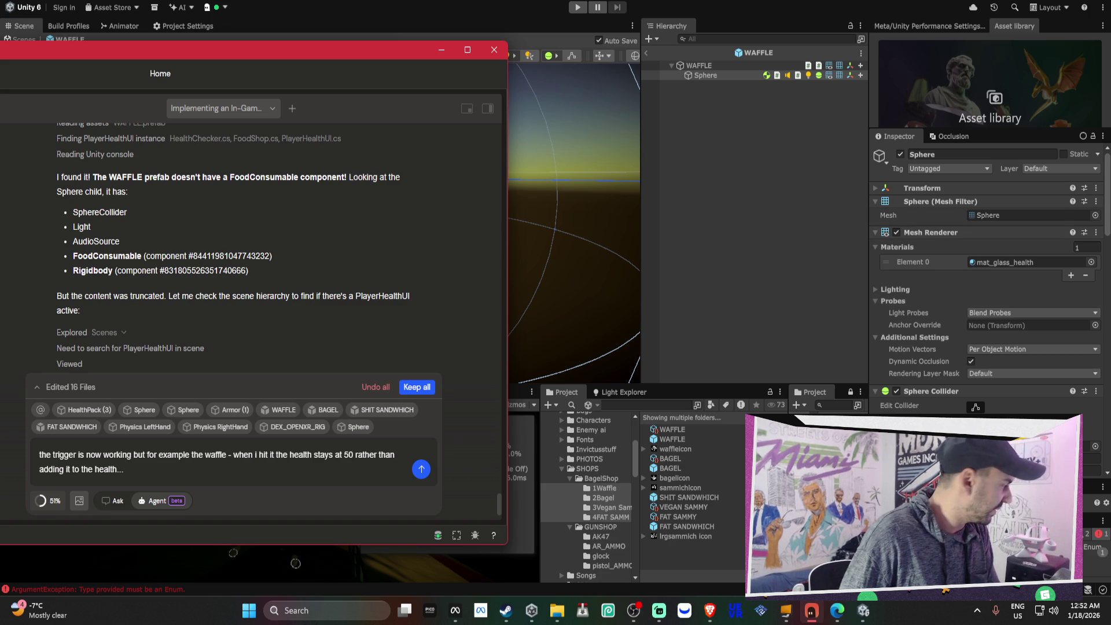
left_click(389, 255)
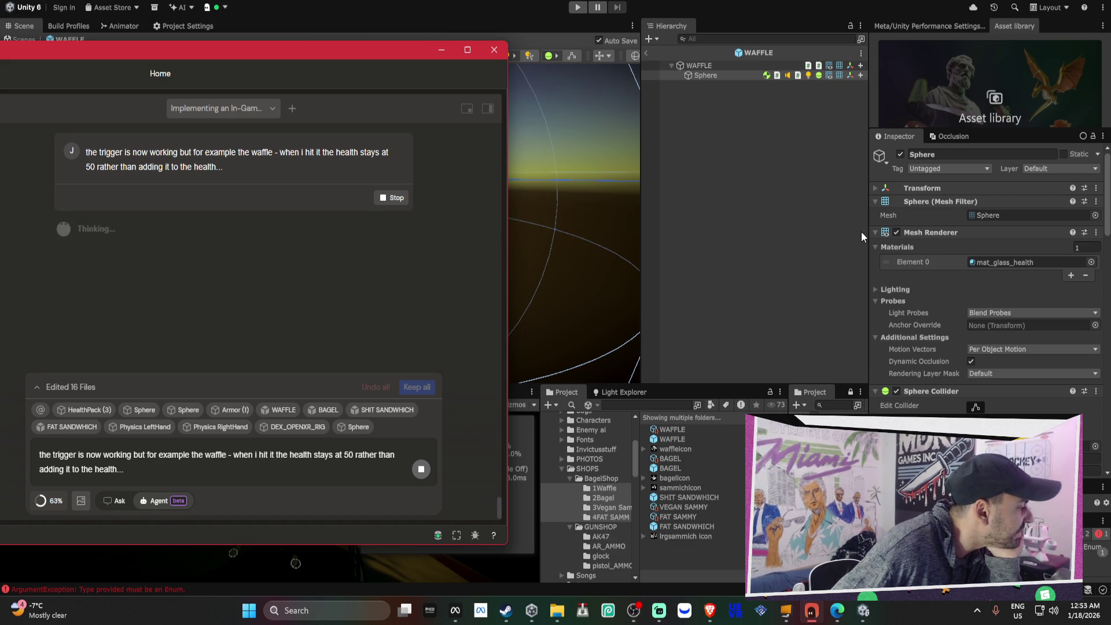
Scroll back through the agent's console and WAFFLE prefab investigation, switching briefly to the browser
scroll(413, 259, "up", 3)
scroll(414, 258, "up", 2)
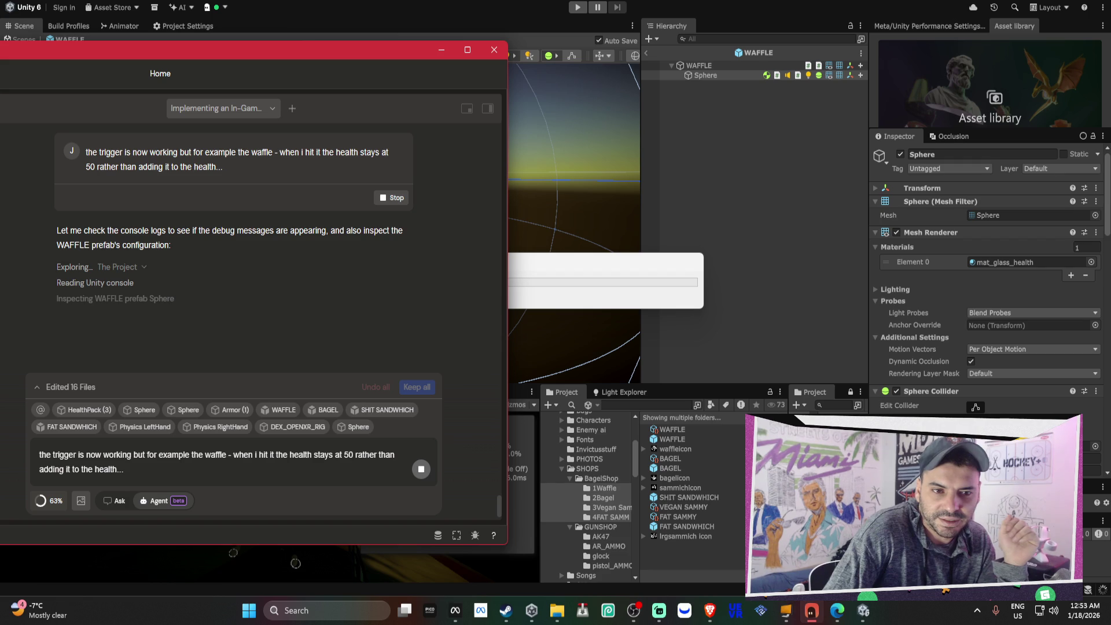
key("alt+Tab")
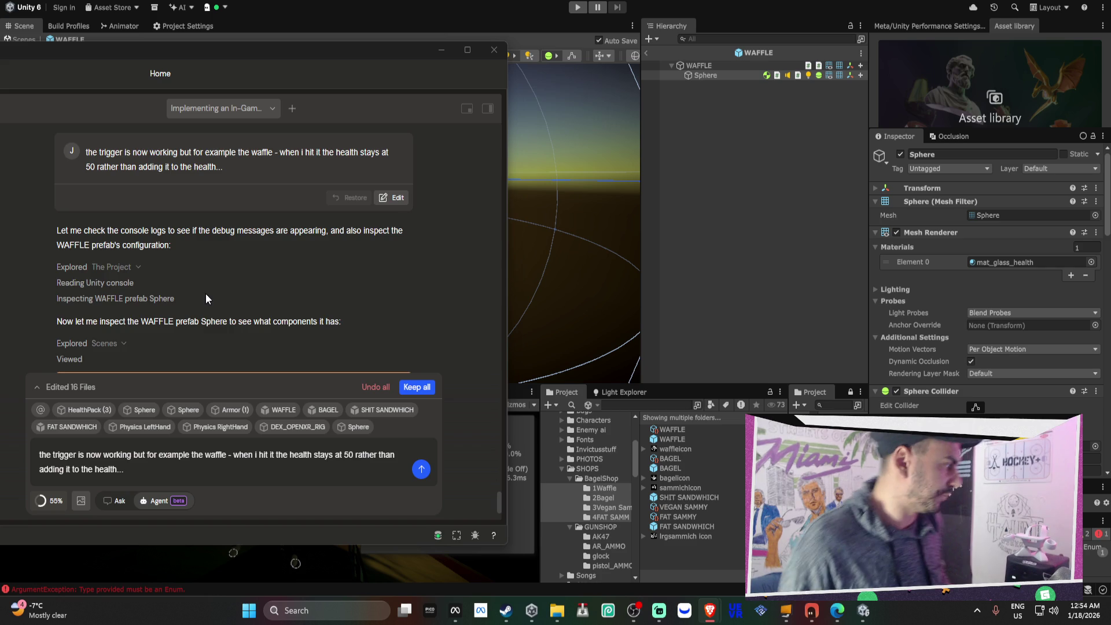
scroll(226, 271, "up", 2)
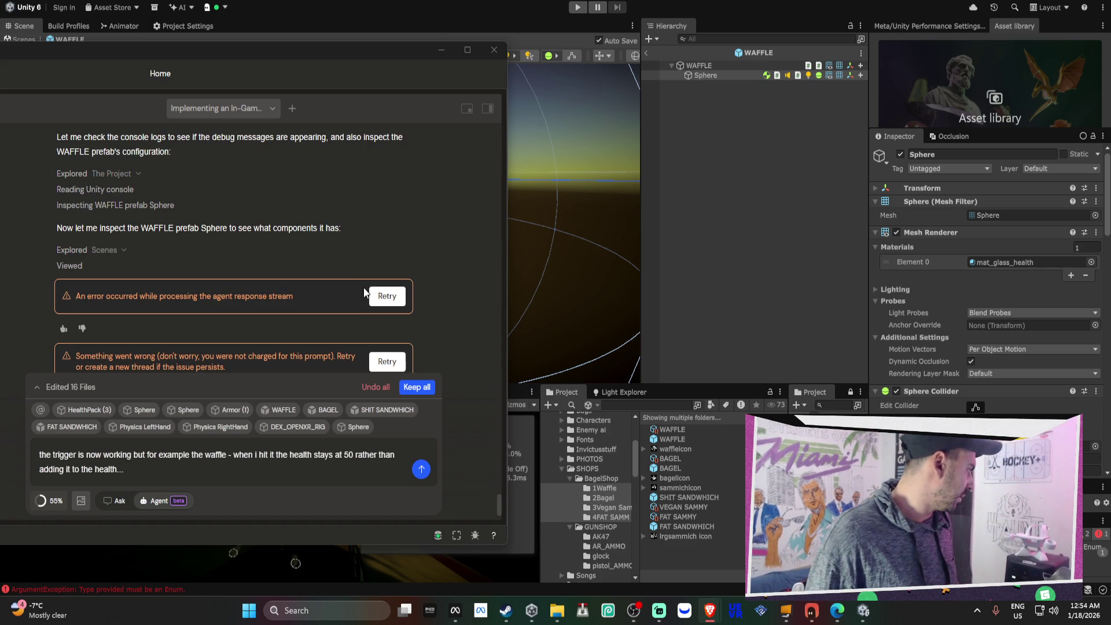
Hide the assistant and exit WAFFLE prefab editing back to the MB_Miami_Beach_Evening scene
left_click_drag(94, 228, 215, 229)
scroll(375, 226, "up", 2)
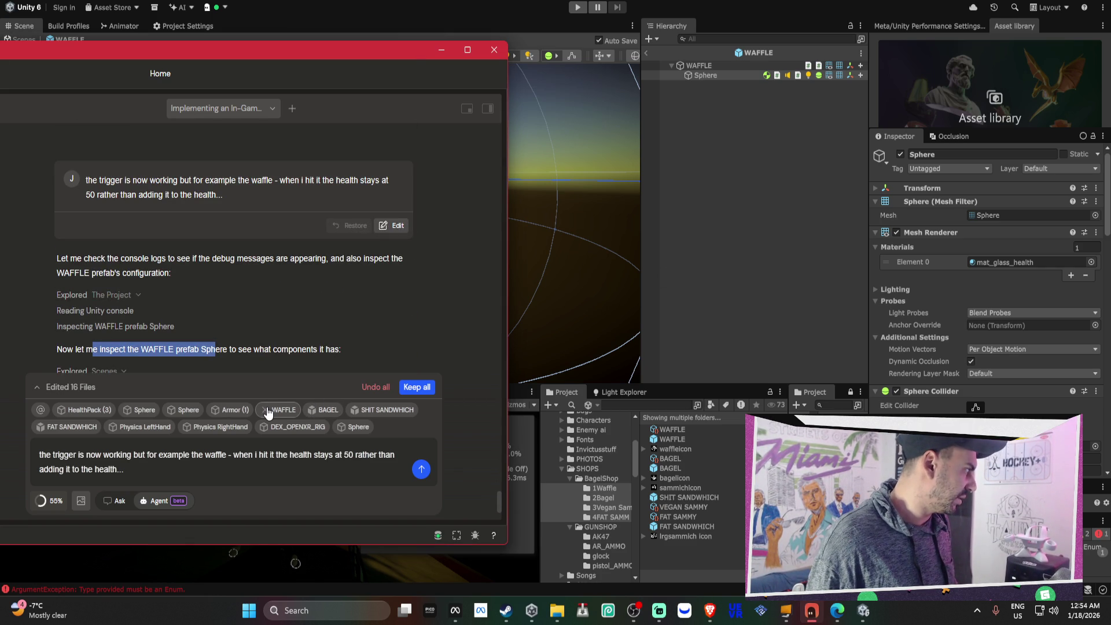
left_click(647, 53)
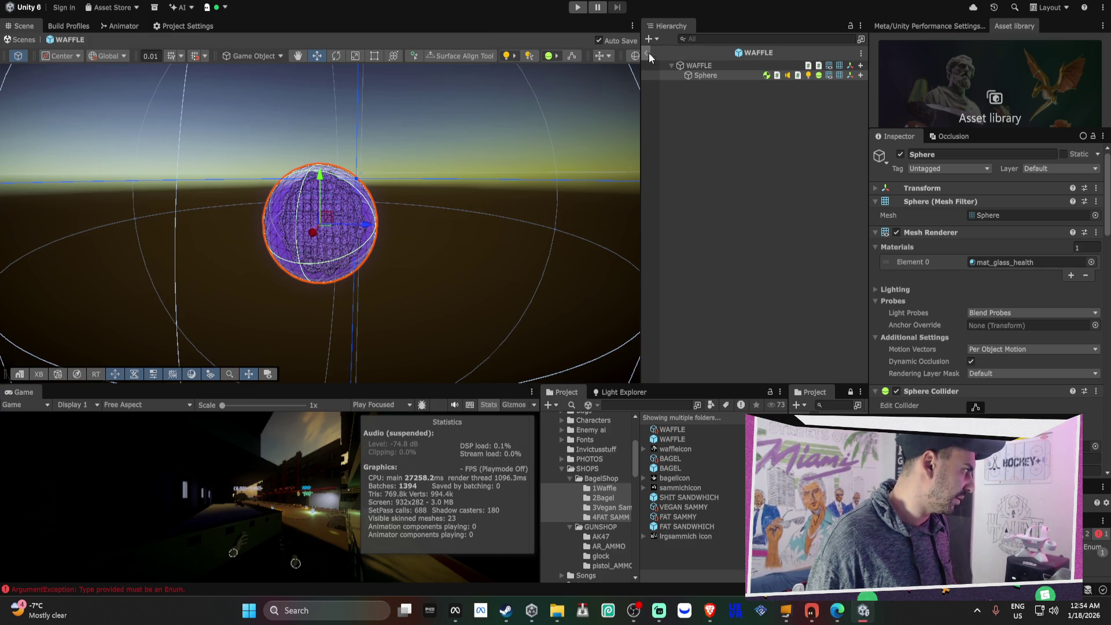
left_click(650, 56)
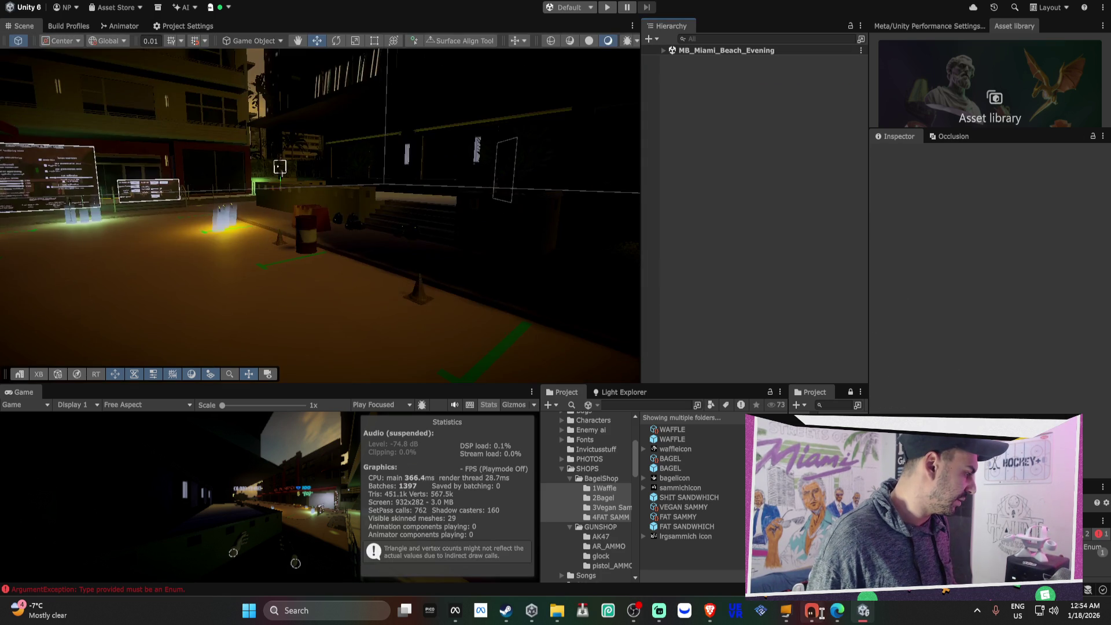
Restore the assistant, remove WAFFLE from its attached items, and resend the waffle health report
left_click(816, 610)
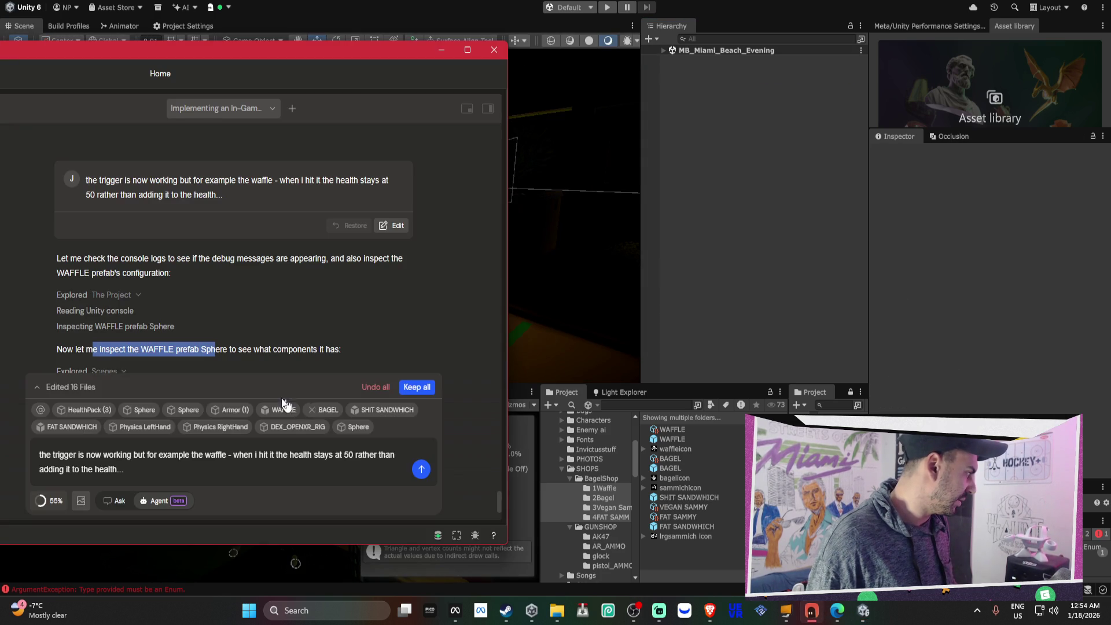
left_click(265, 410)
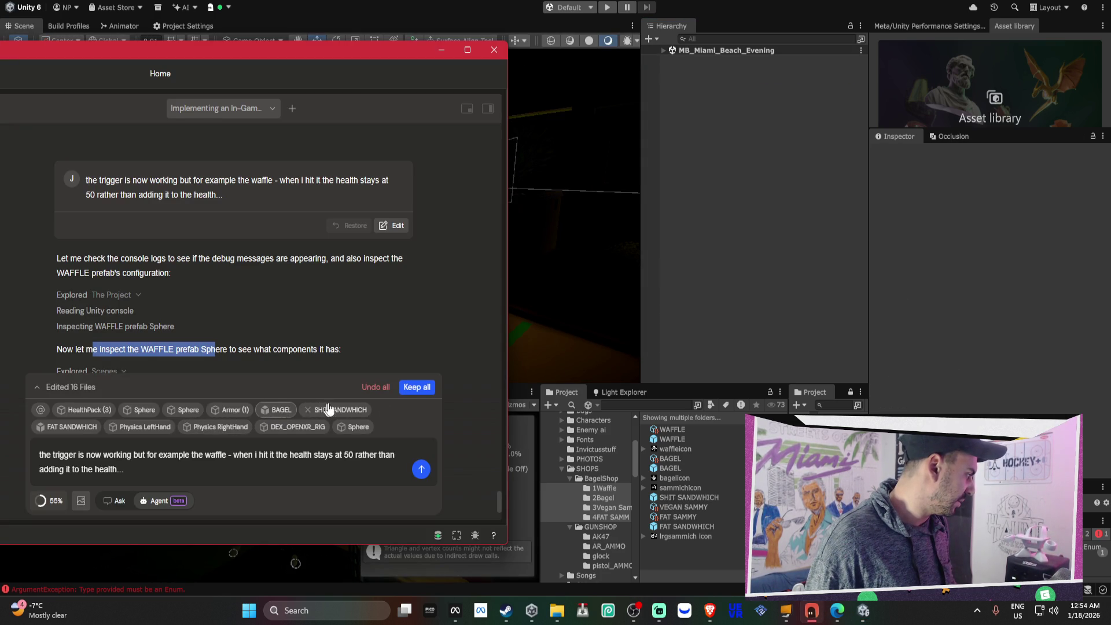
left_click(423, 470)
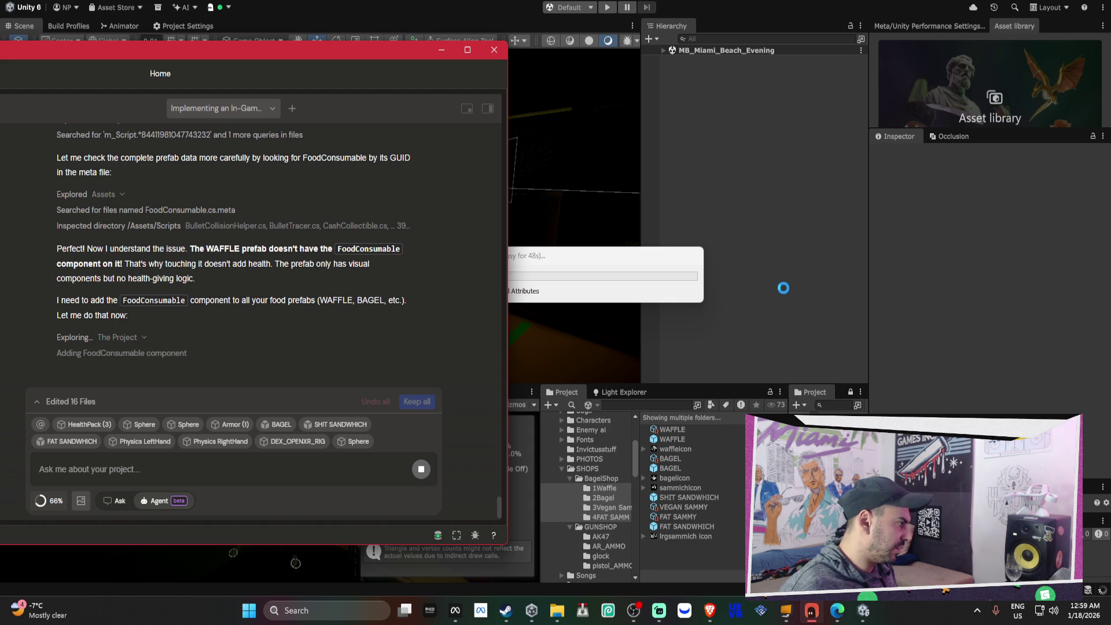
Scroll the chat to read the agent's finding that WAFFLE lacks a FoodConsumable component
scroll(382, 220, "up", 3)
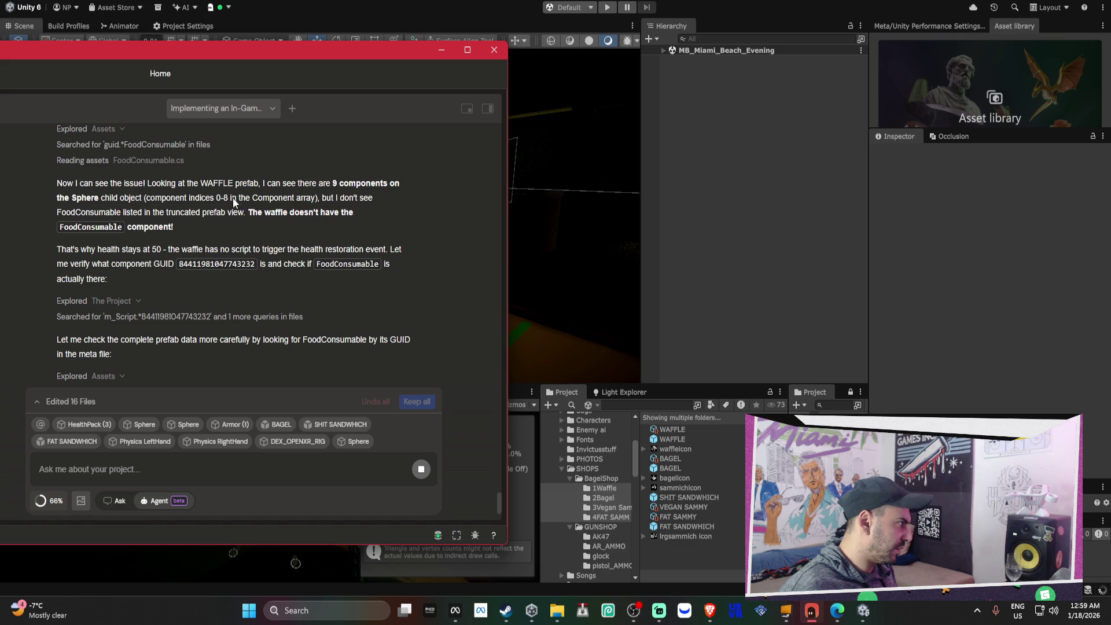
scroll(308, 219, "up", 5)
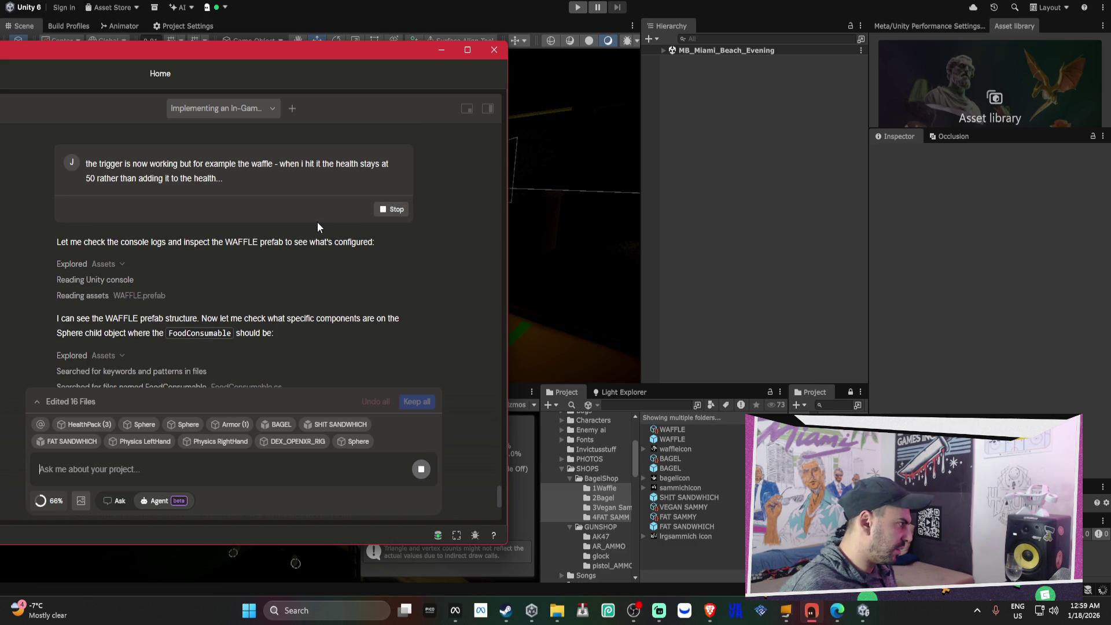
scroll(318, 222, "down", 10)
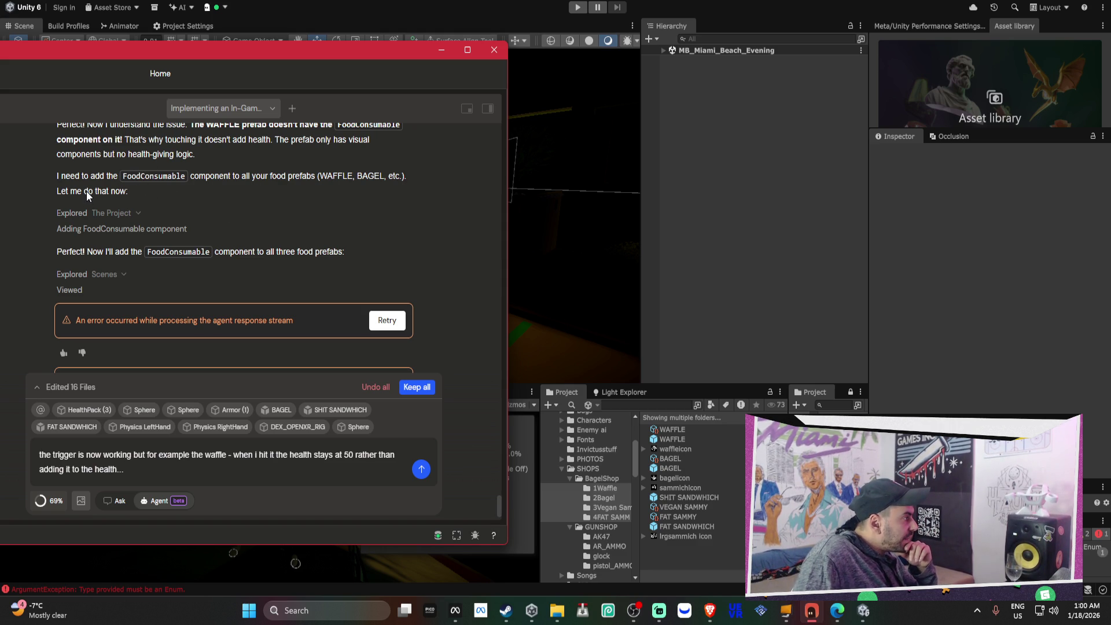
scroll(87, 190, "up", 1)
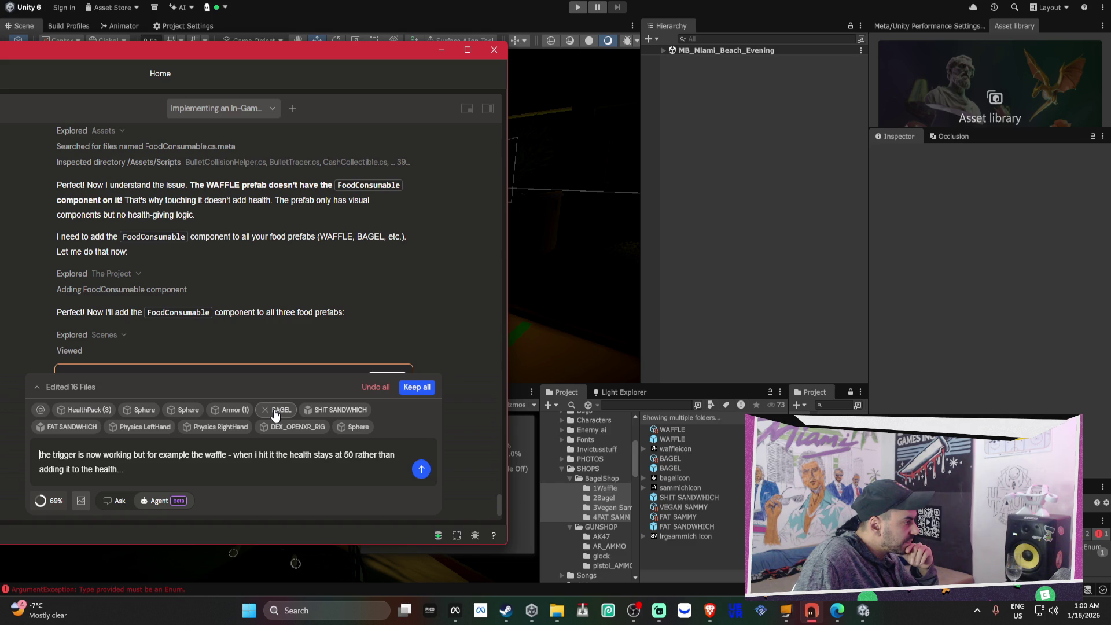
scroll(195, 236, "up", 2)
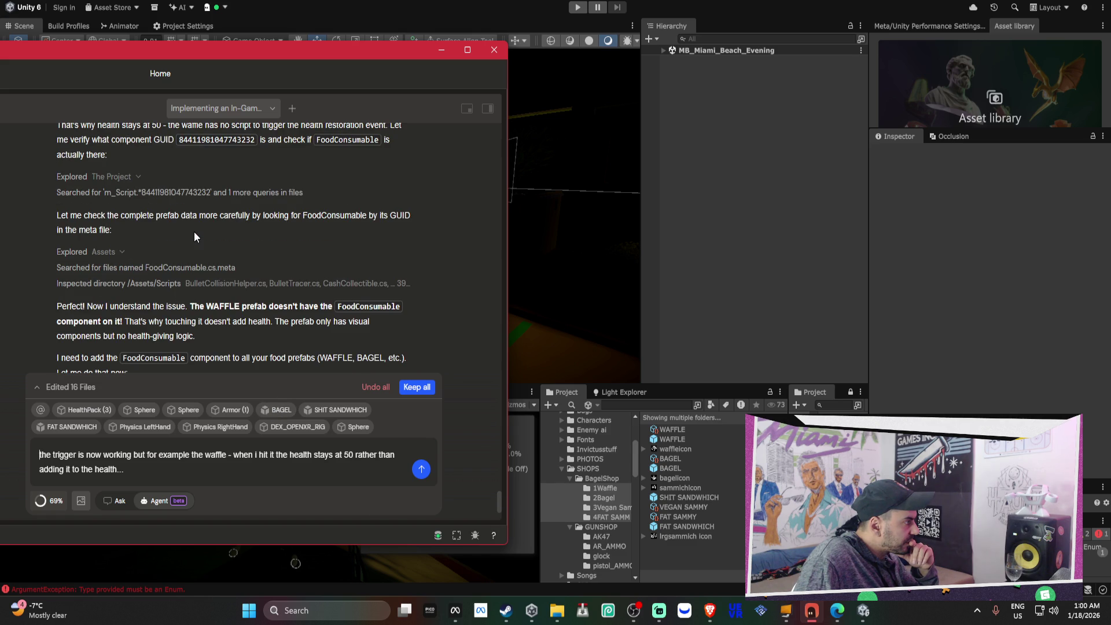
scroll(195, 236, "up", 1)
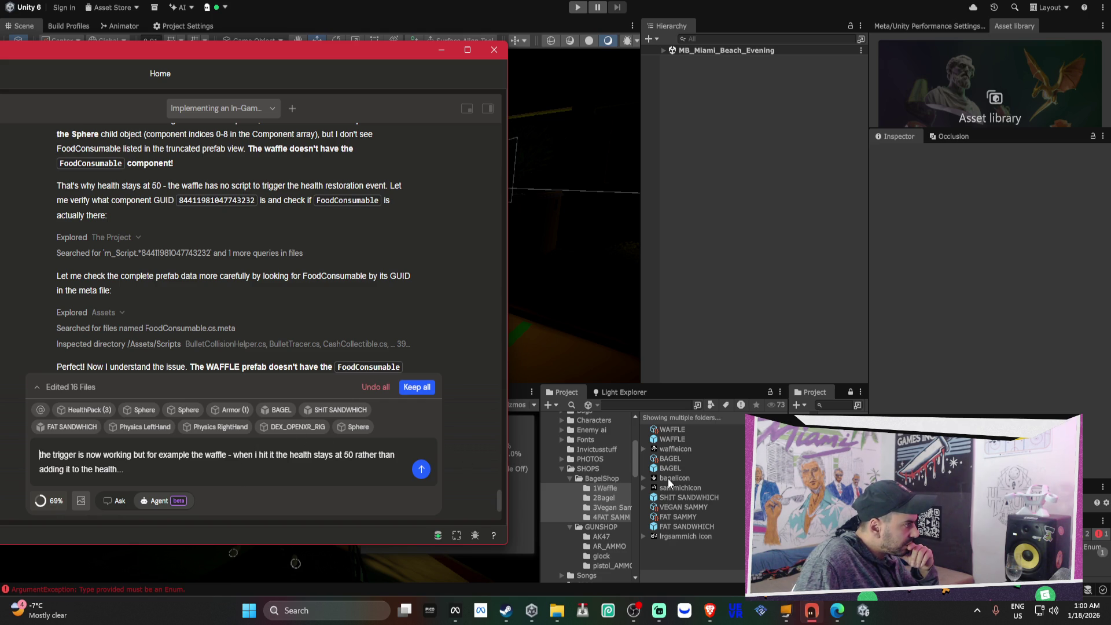
left_click(671, 438)
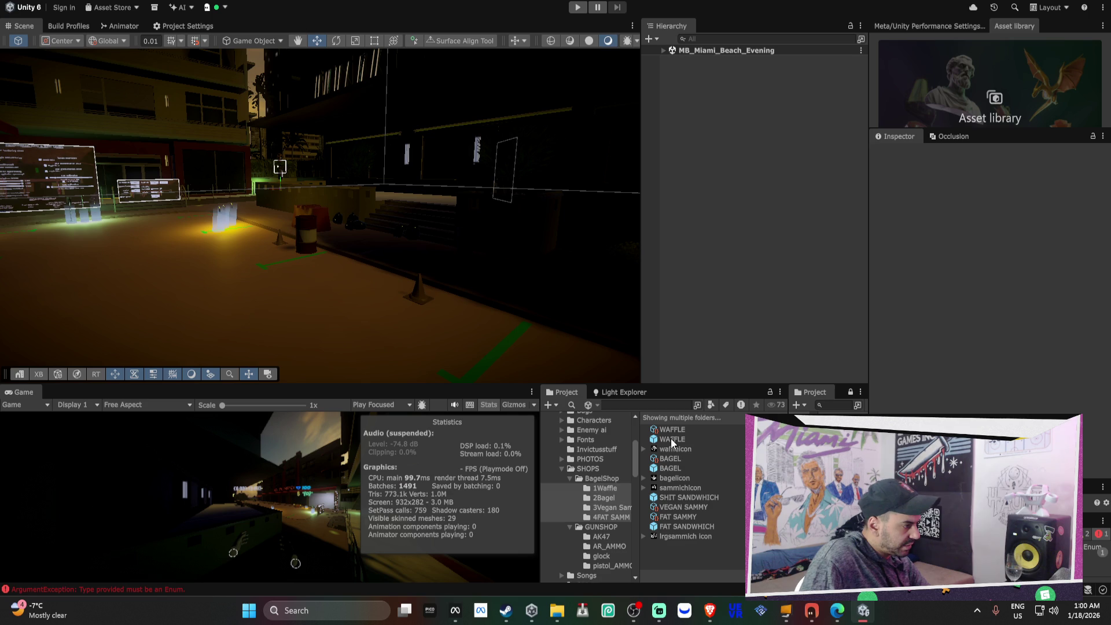
Open the WAFFLE prefab from the food assets and select its root object
left_click(671, 438)
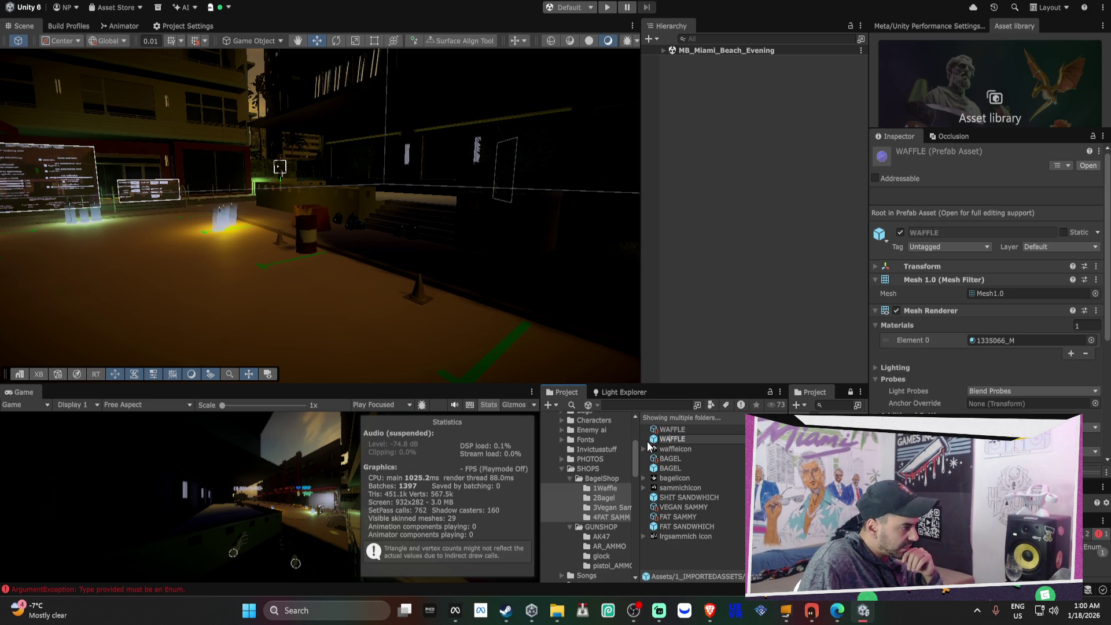
left_click(654, 443)
double_click(653, 443)
left_click(715, 66)
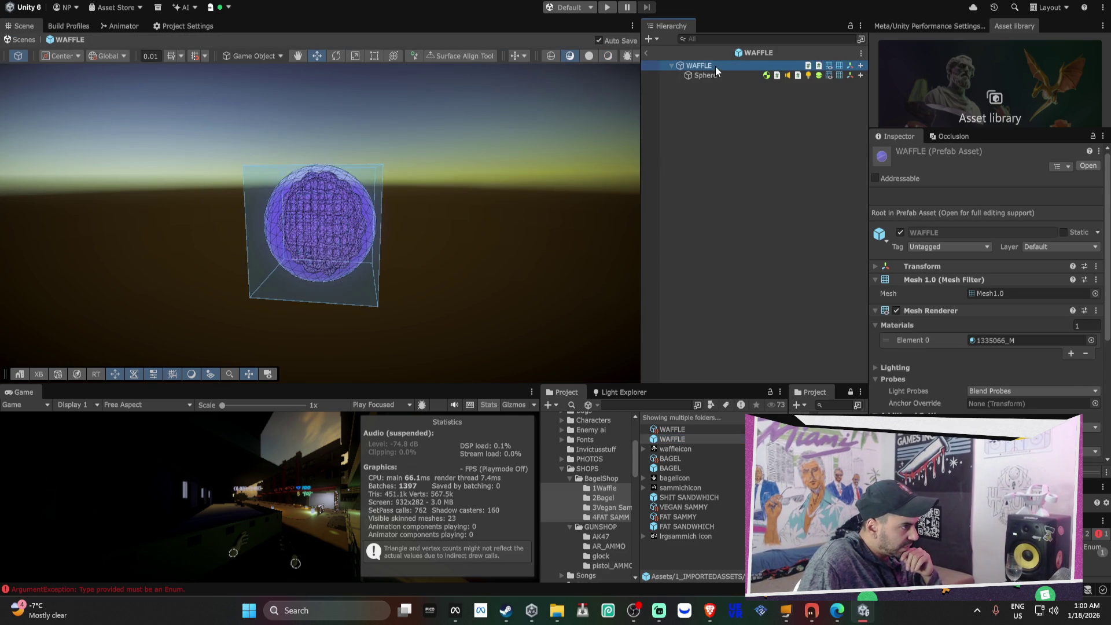
scroll(1030, 281, "down", 3)
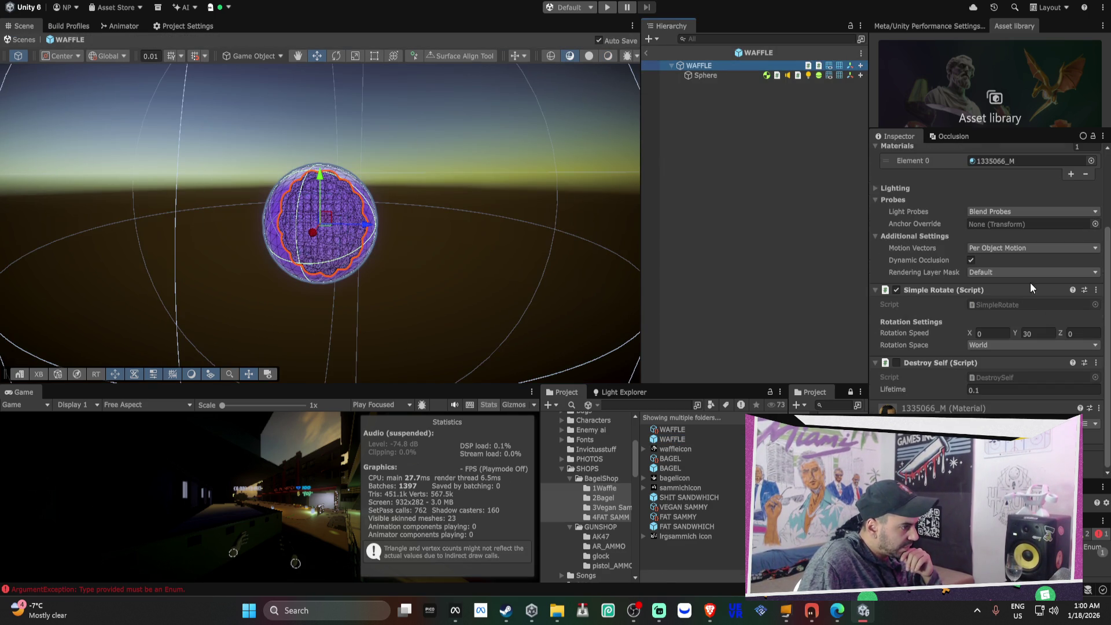
Inspect the Sphere child's components, including Food Consumable with Health Restore Amount 50
left_click(701, 76)
scroll(899, 239, "down", 10)
scroll(899, 236, "down", 3)
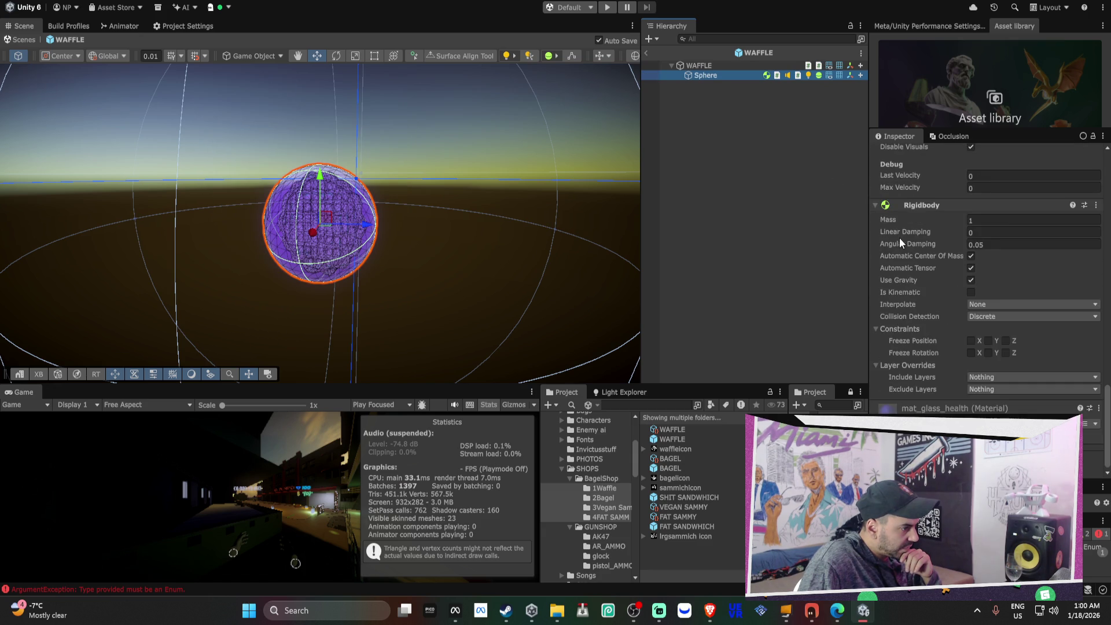
scroll(905, 252, "up", 4)
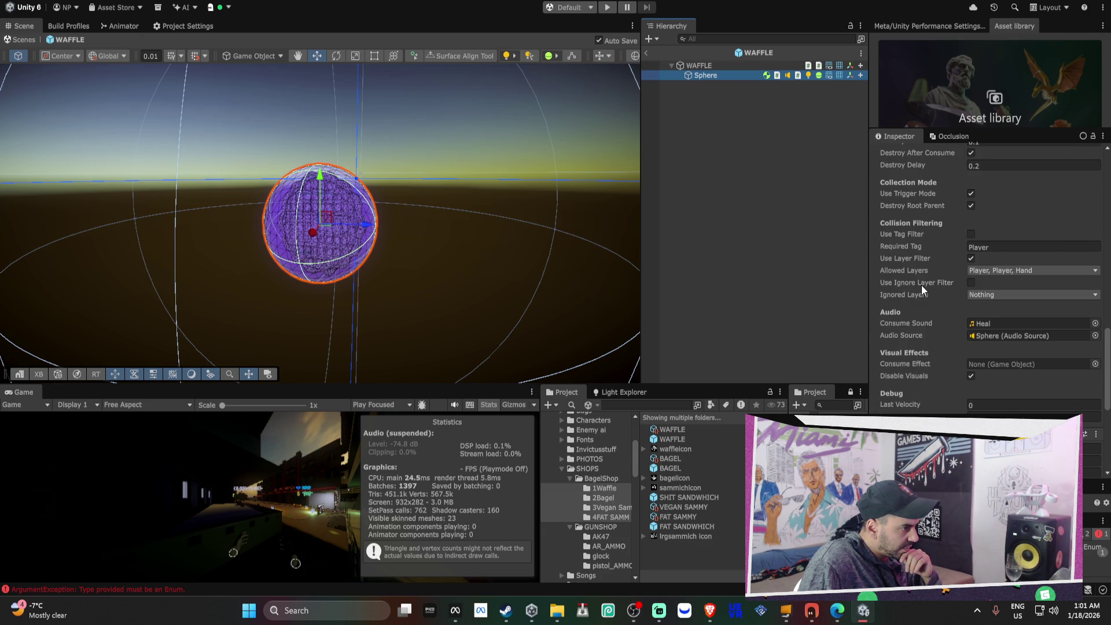
scroll(914, 254, "up", 2)
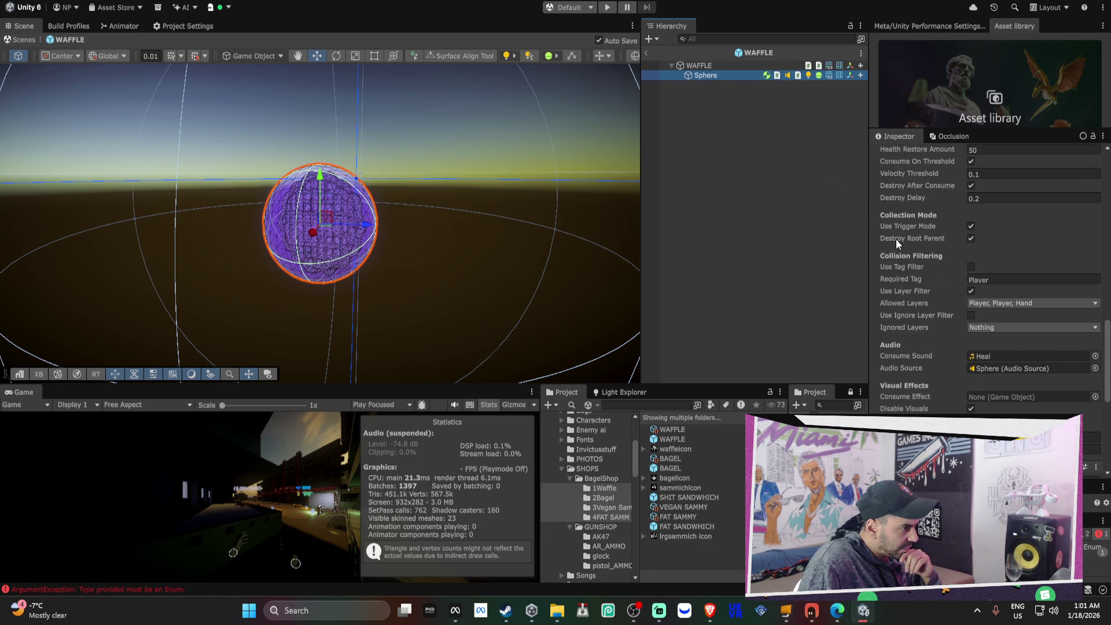
scroll(895, 238, "up", 2)
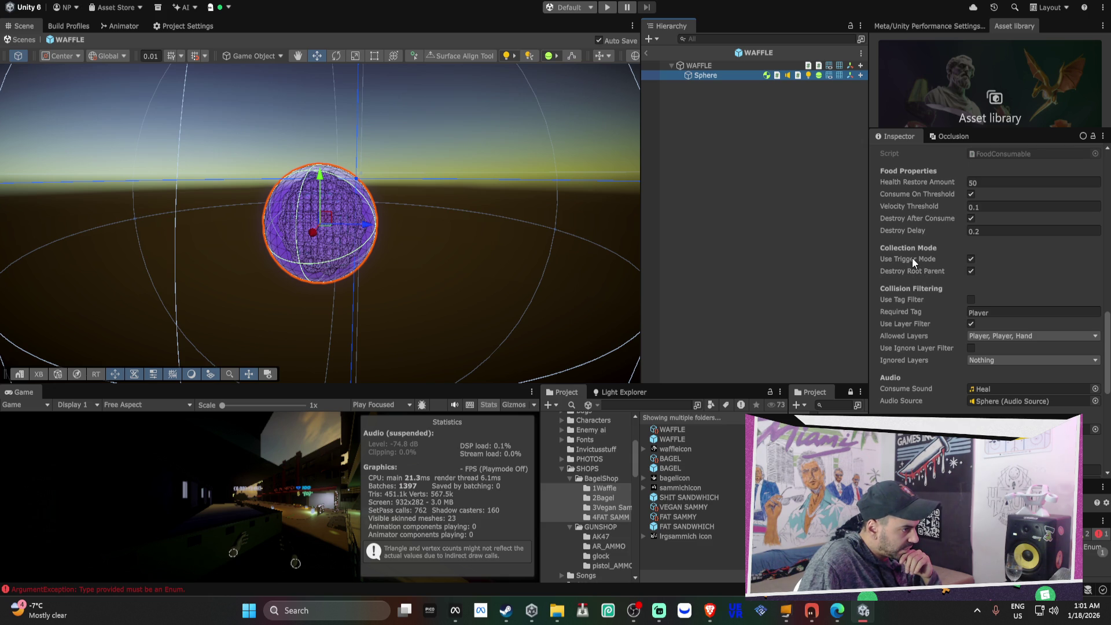
scroll(912, 258, "up", 4)
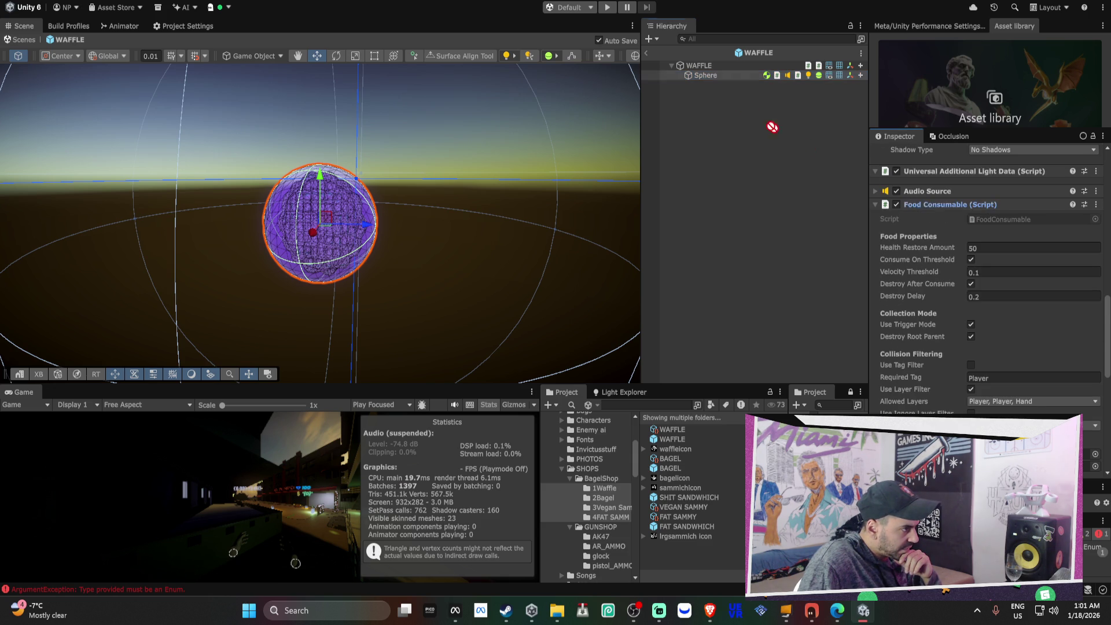
Compare the WAFFLE root's components against the Sphere's, then bring up the AI agent chat
left_click(704, 66)
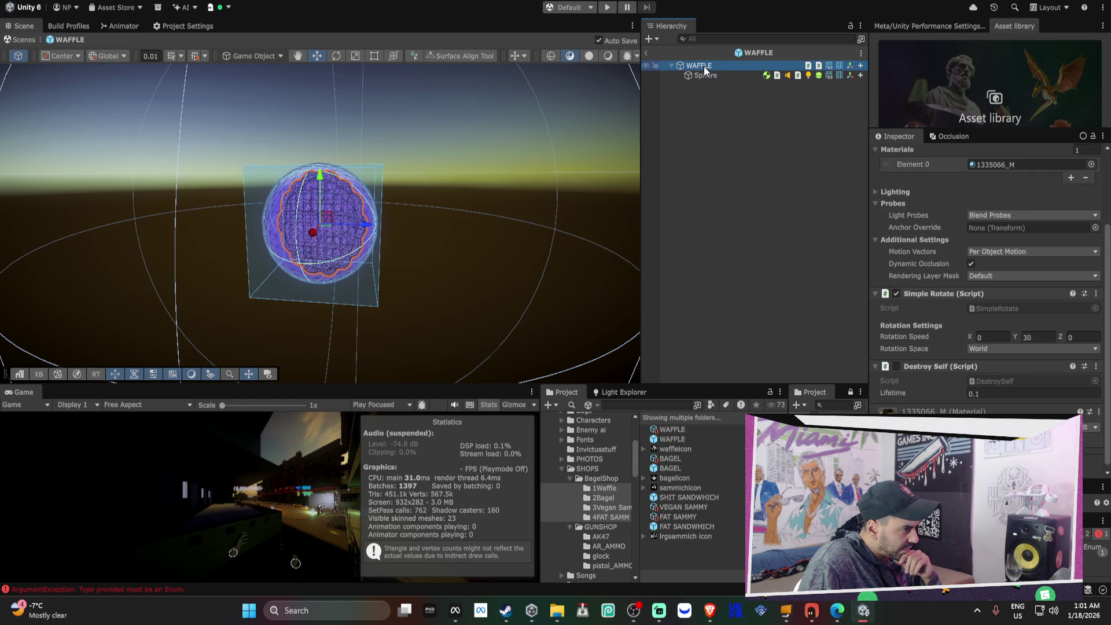
left_click(702, 76)
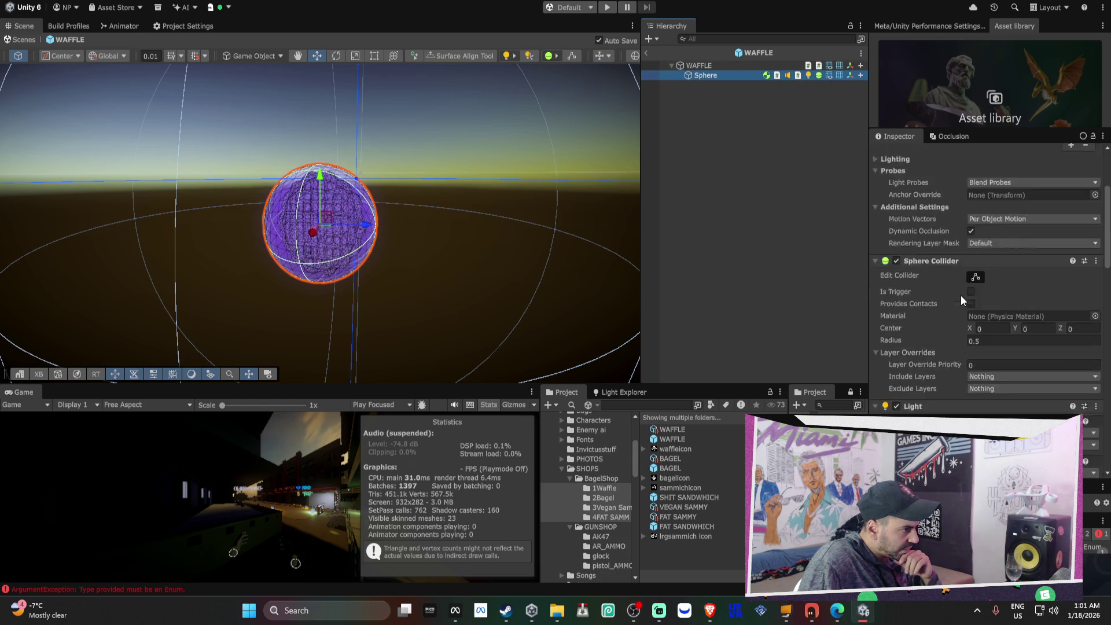
scroll(961, 296, "down", 5)
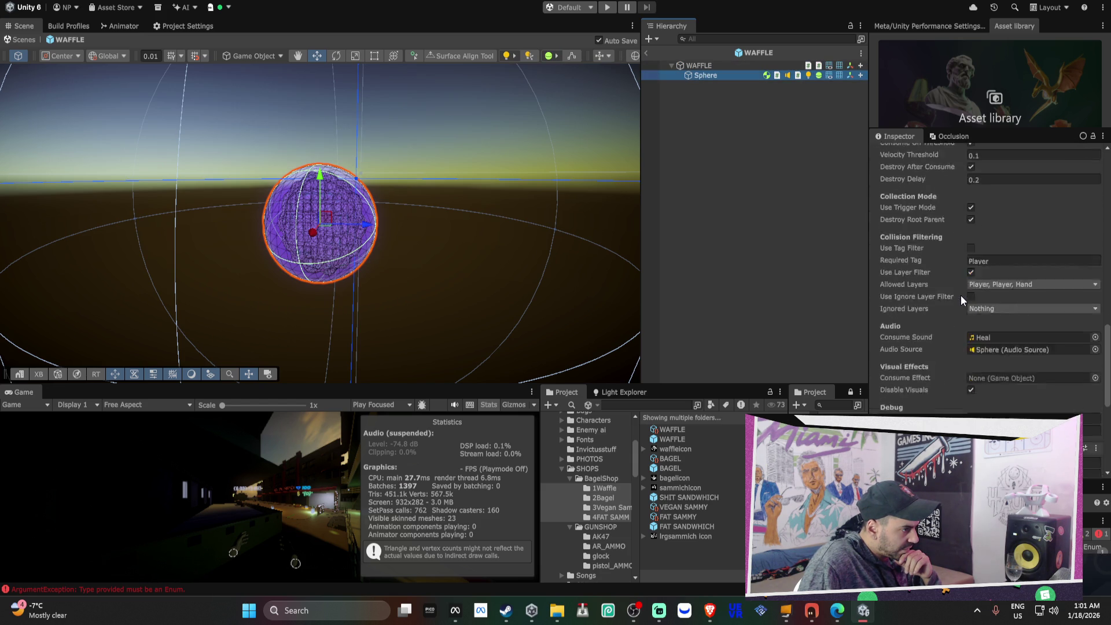
left_click(691, 66)
scroll(961, 263, "down", 1)
left_click(709, 76)
scroll(949, 279, "down", 10)
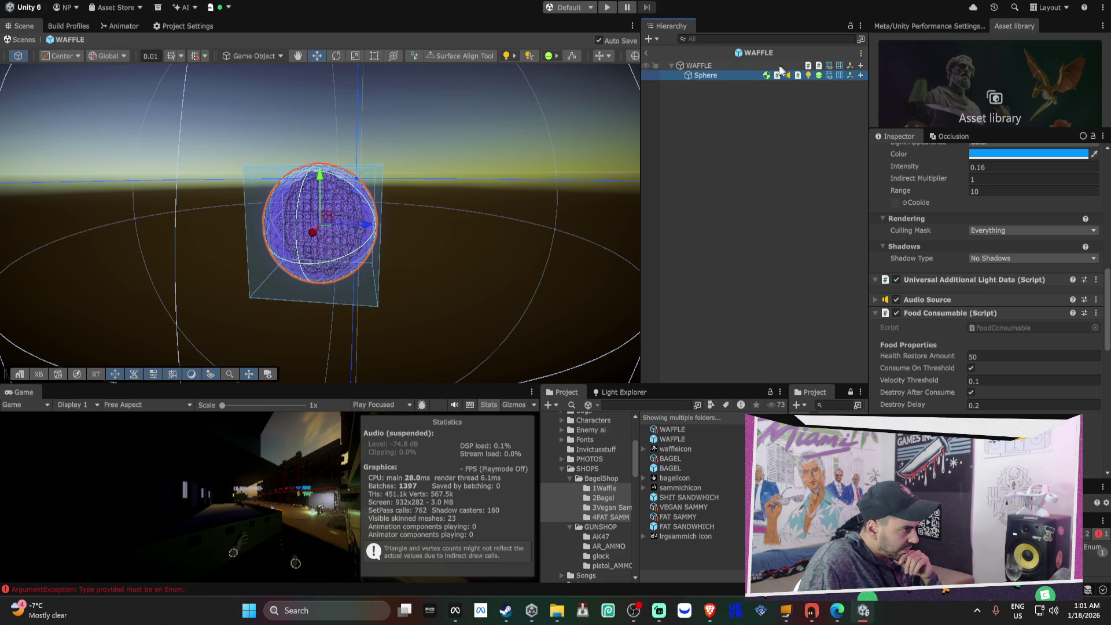
left_click(739, 63)
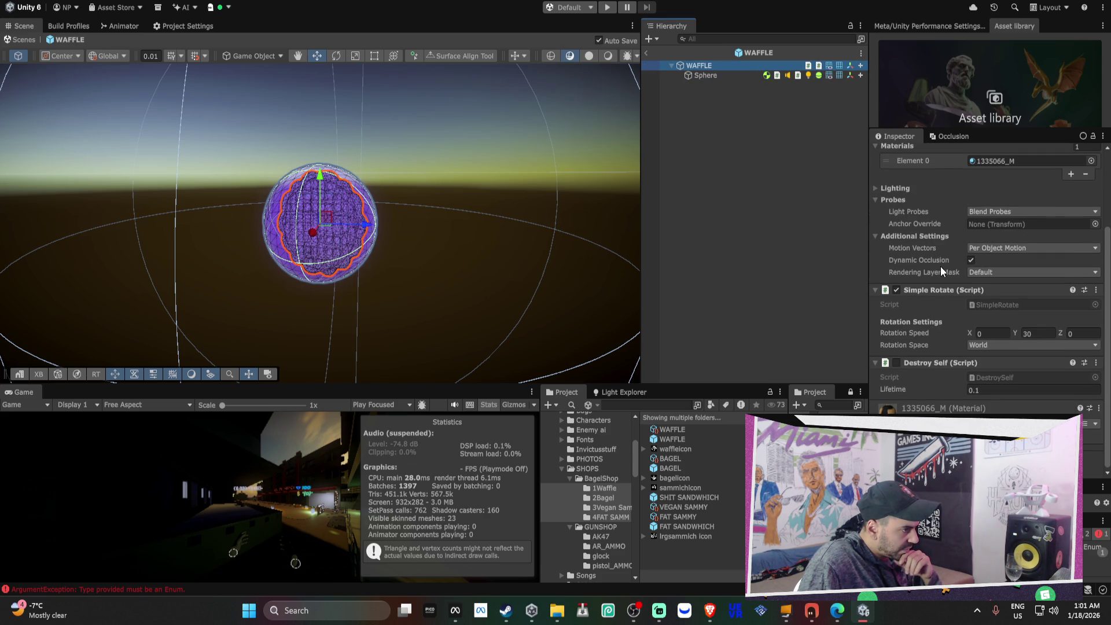
left_click(804, 619)
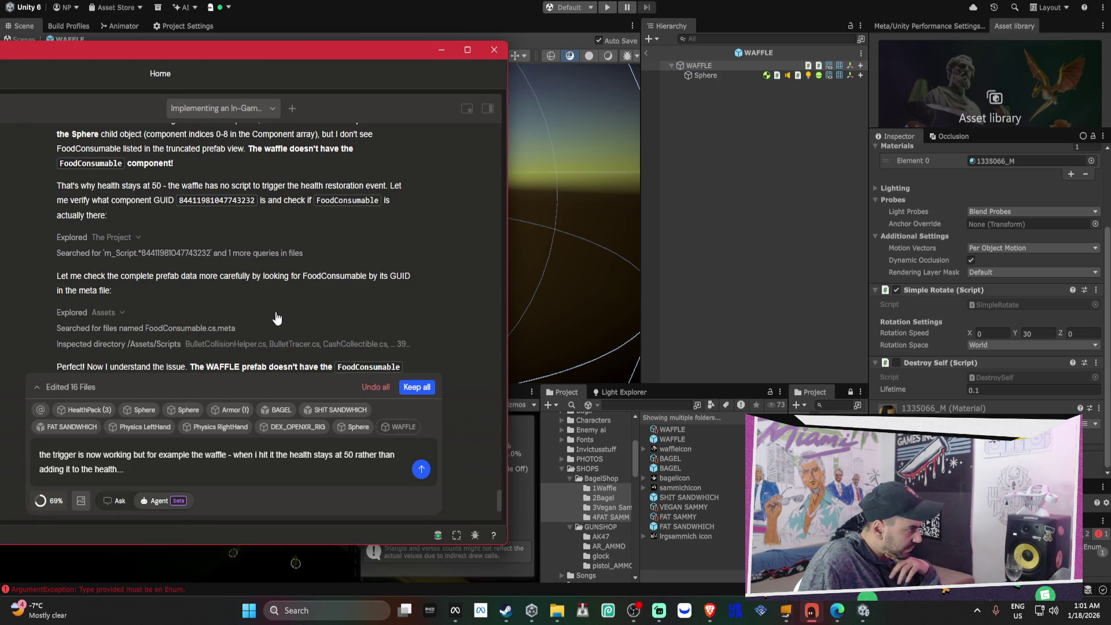
Append 'the script doesnt need to be on the parent right?' to the draft and send it
left_click(289, 475)
type("the script doesnt need to be on the parent right?")
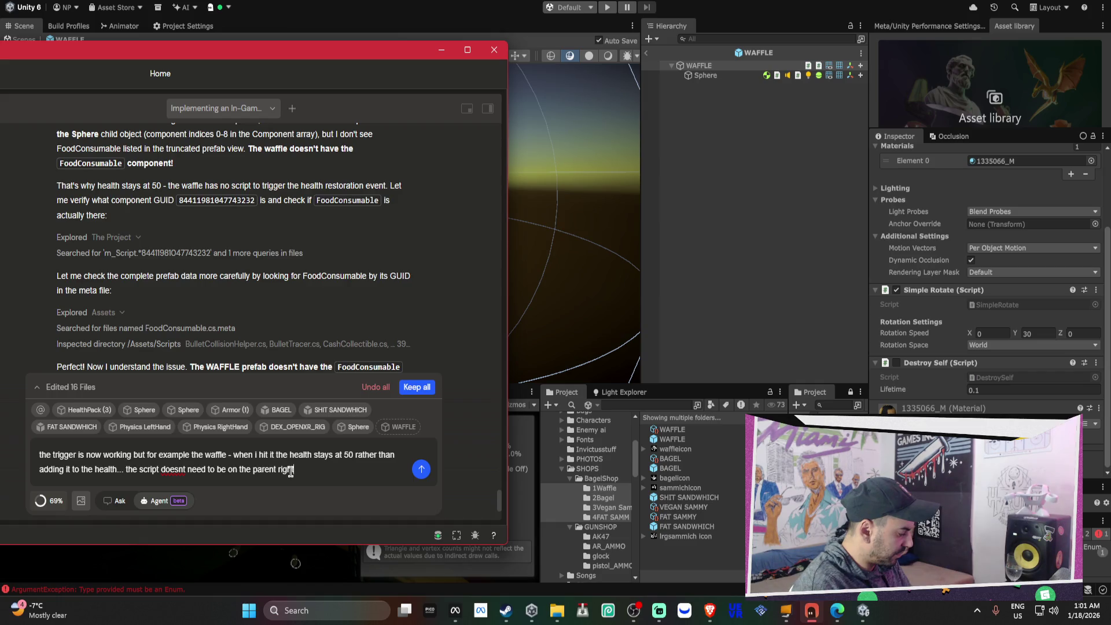
key("Return")
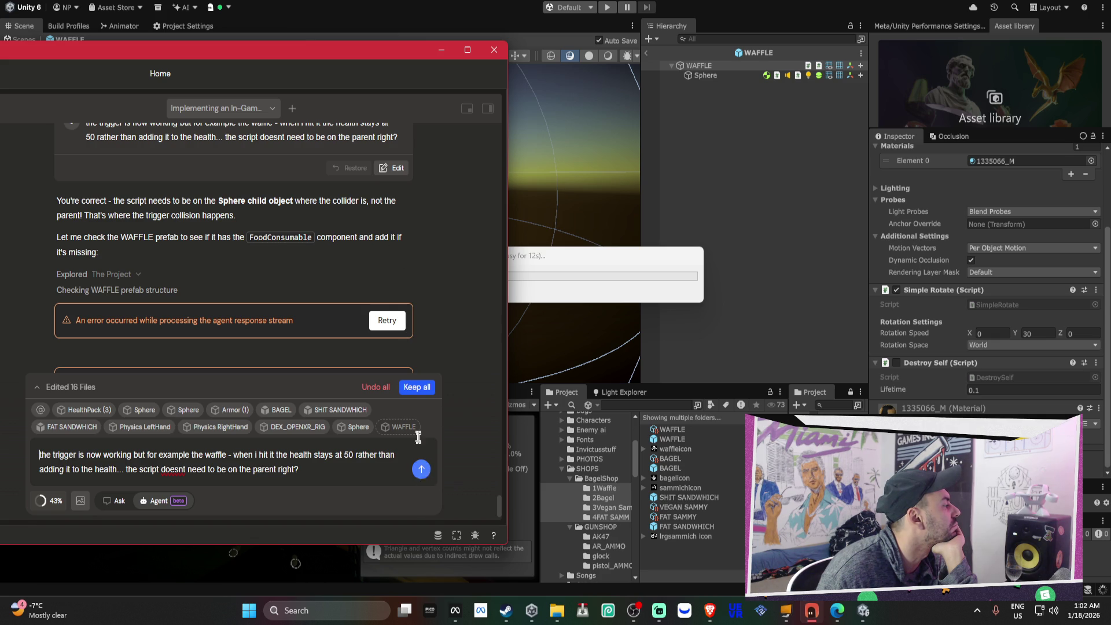
Edit the earlier message to add 'check the scripts make sure its actually adding and calculating the health' and resubmit
scroll(327, 309, "up", 4)
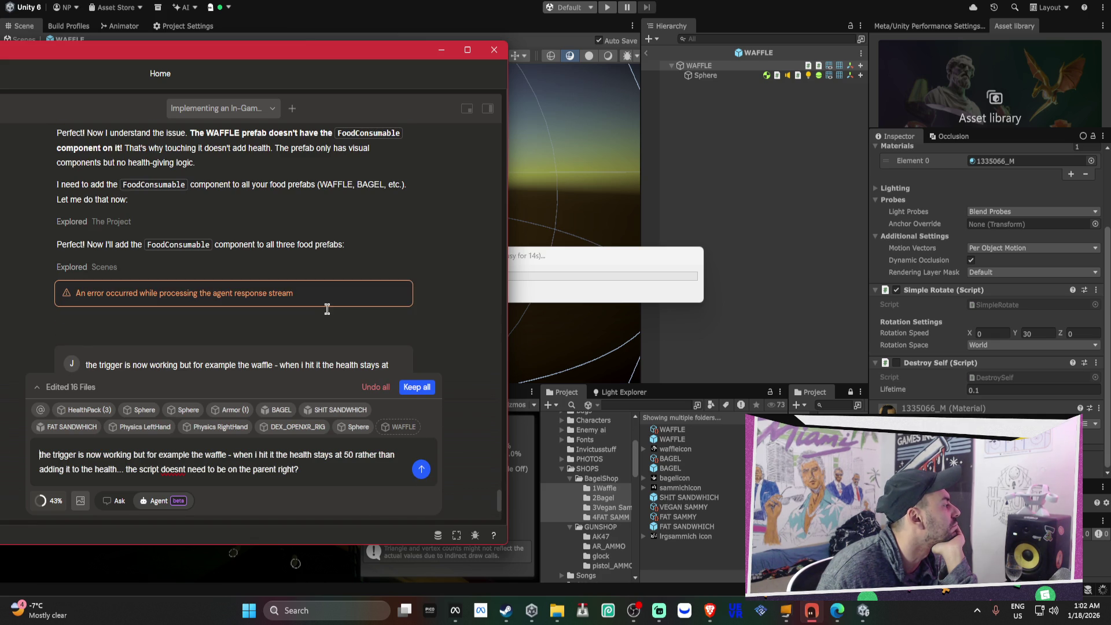
scroll(327, 309, "down", 2)
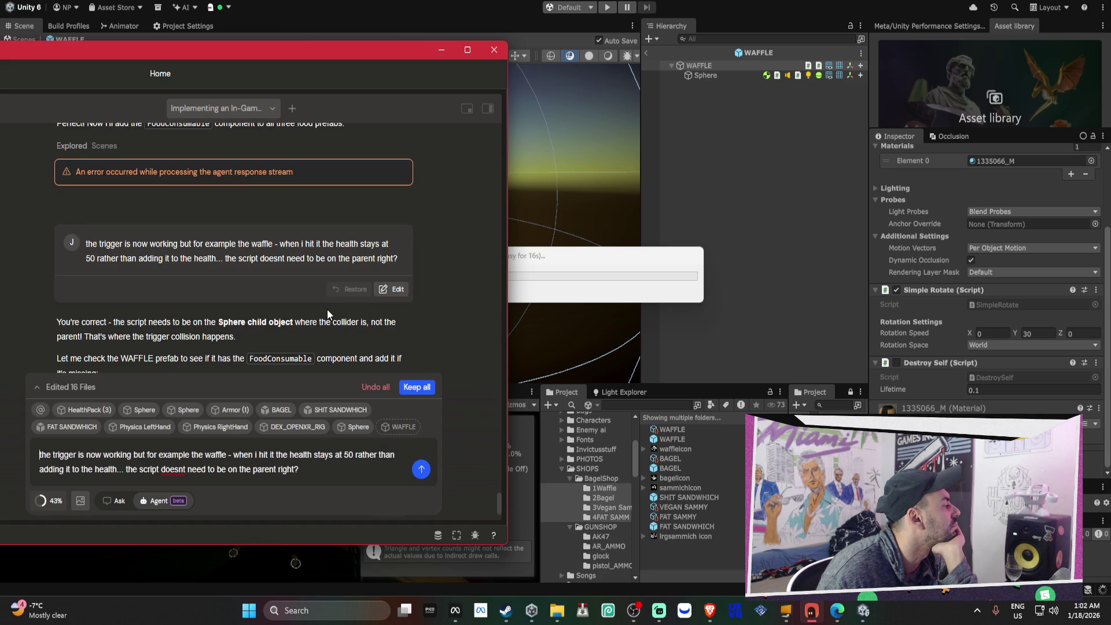
scroll(328, 309, "down", 2)
left_click(395, 224)
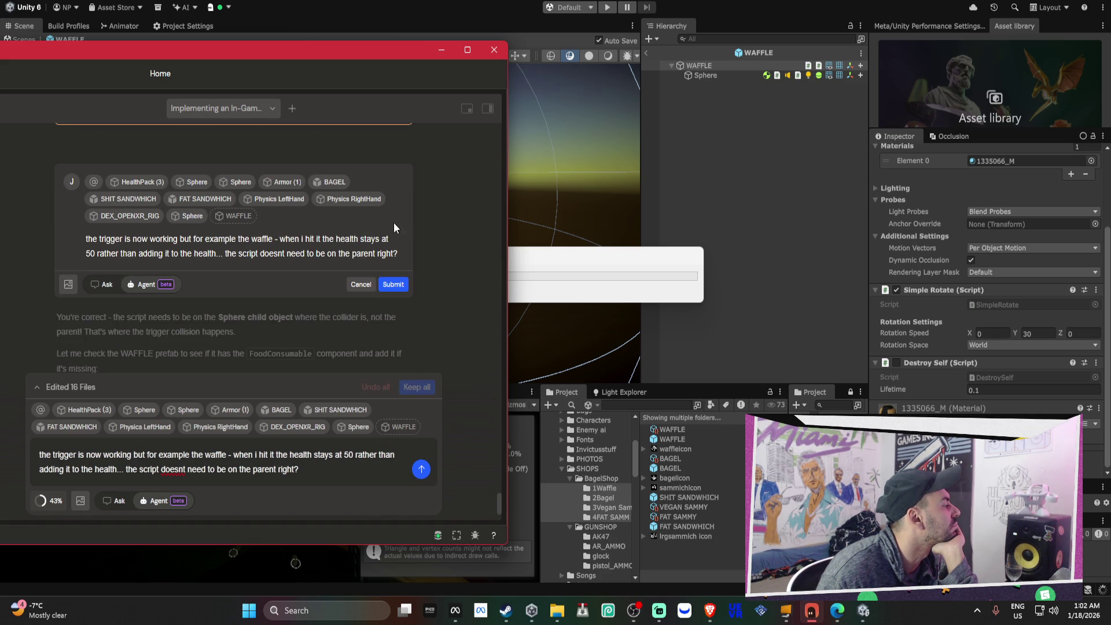
type("check the scripts make sure")
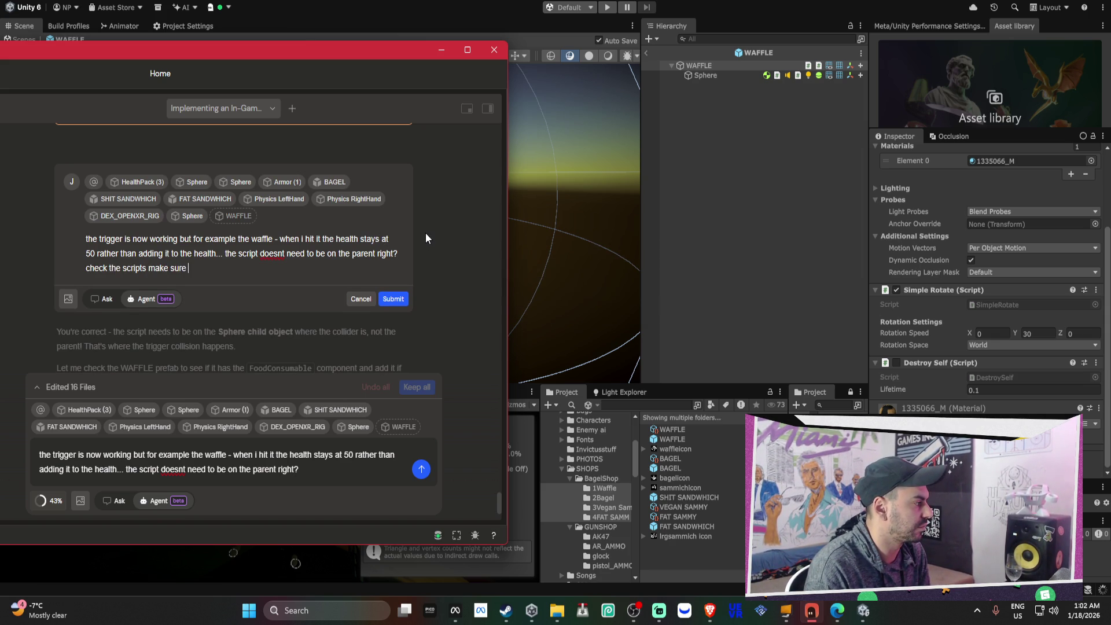
type(" its actually addin")
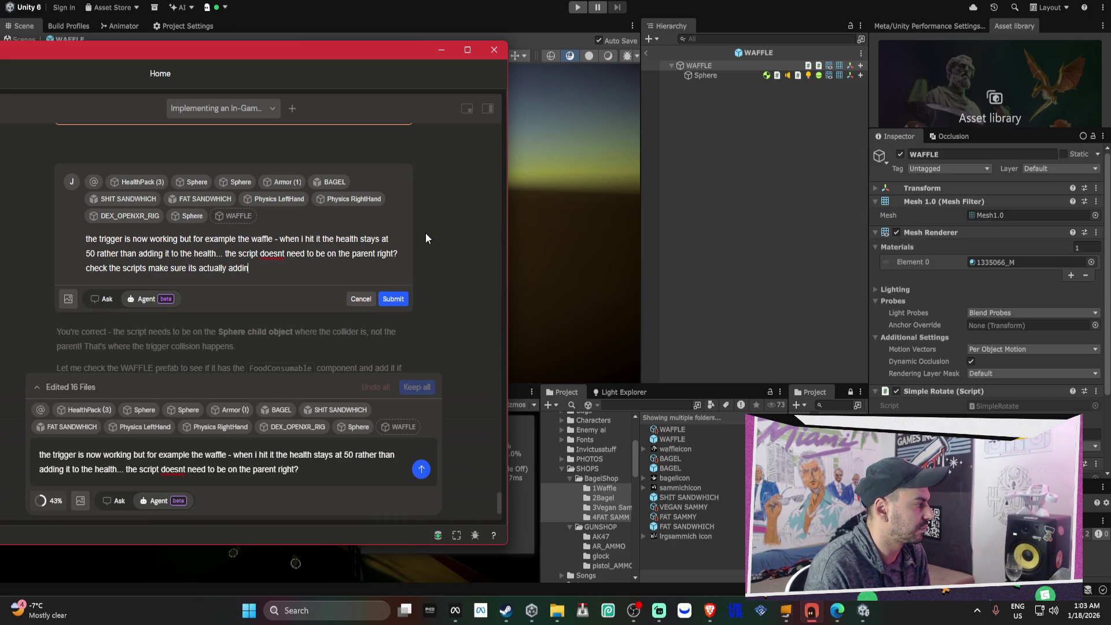
type("g and acal")
key("BackSpace")
key("BackSpace")
key("BackSpace")
type("calculating the health")
key("Return")
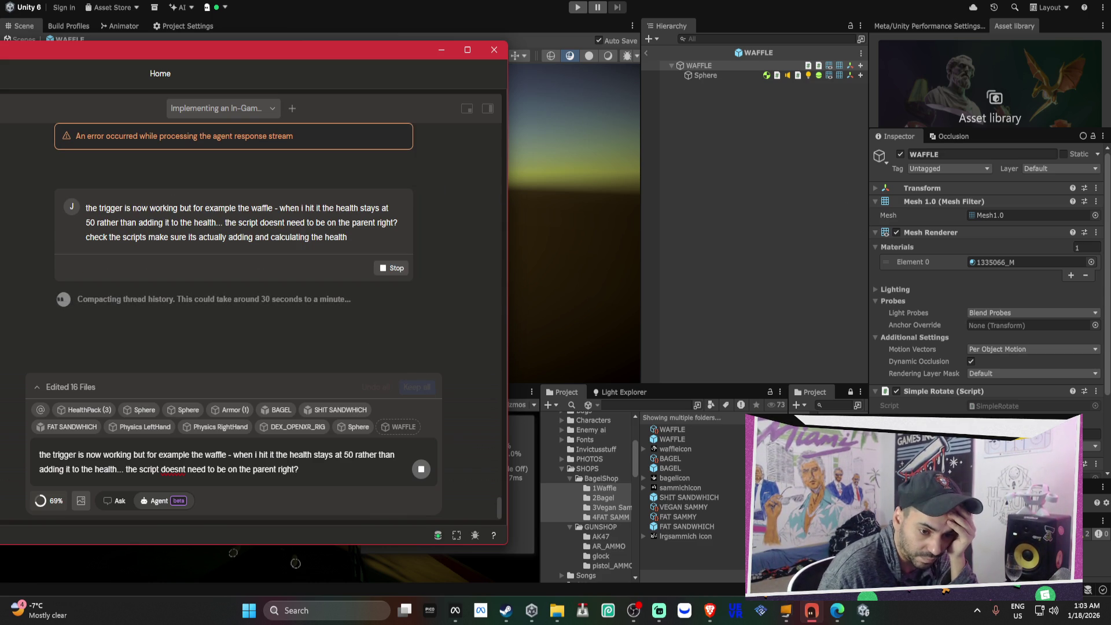
Leave the agent fixing the food colliders' trigger settings, then retry it after its stream error
key("alt+Tab")
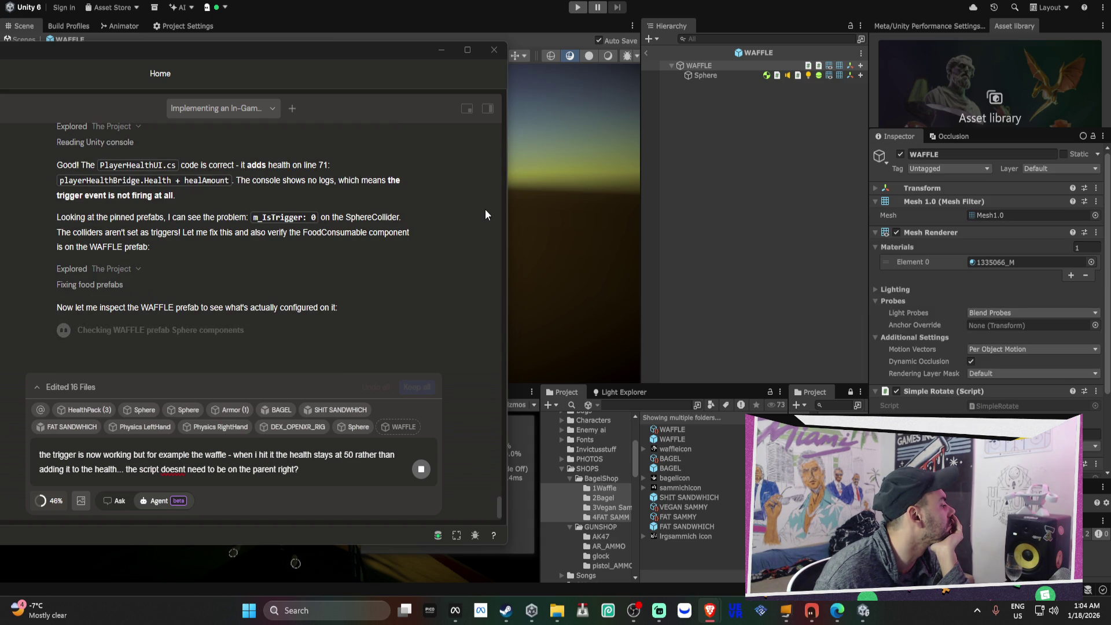
left_click(389, 307)
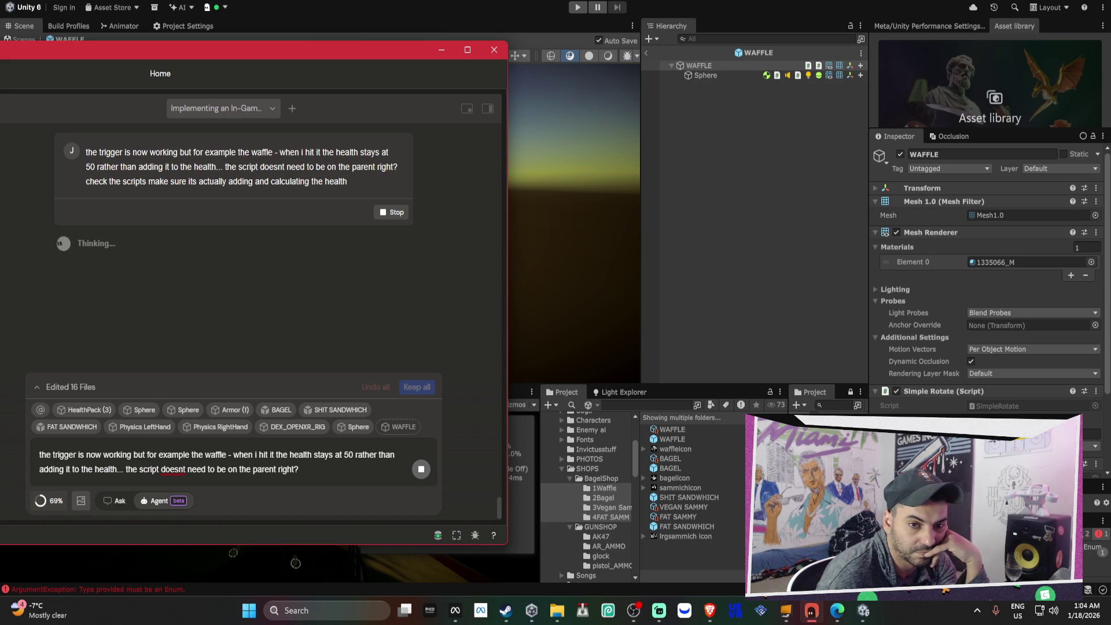
Let the rerun agent add health-change logging and search for code resetting health to 50
key("alt+Tab")
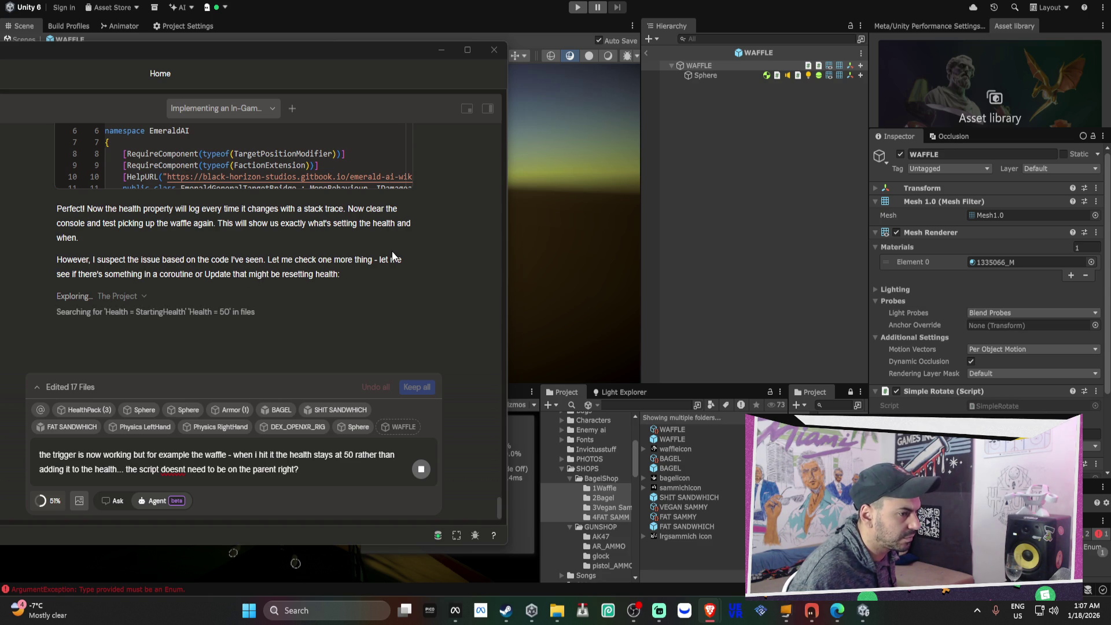
Read the assistant's explanation that EmeraldGeneralTargetBridge resets health to StartingHealth 50
scroll(391, 250, "up", 1)
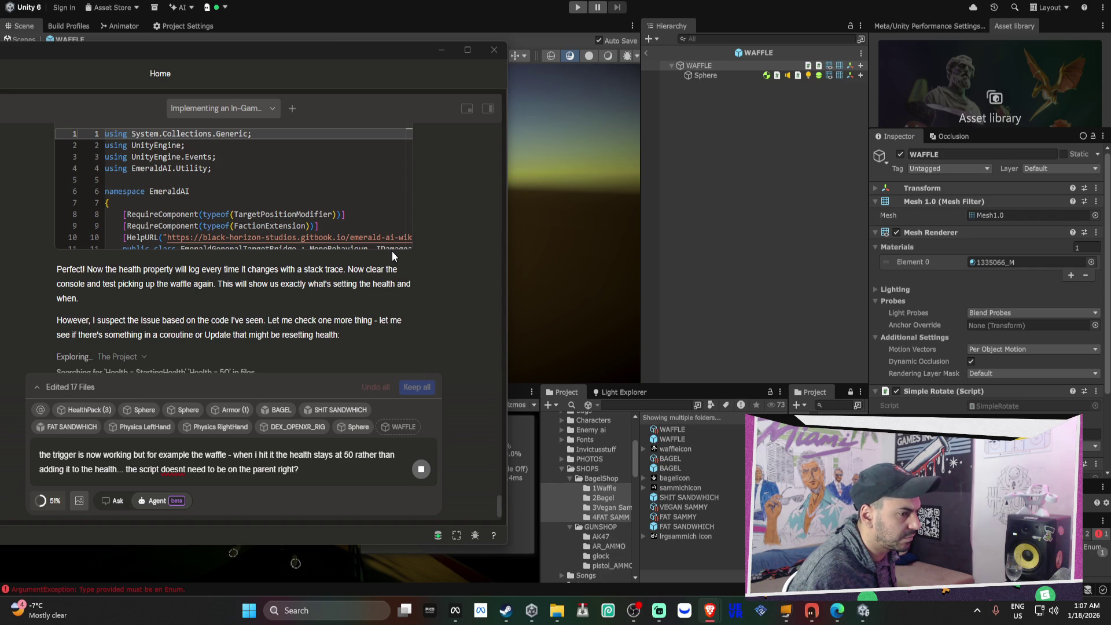
scroll(391, 251, "up", 1)
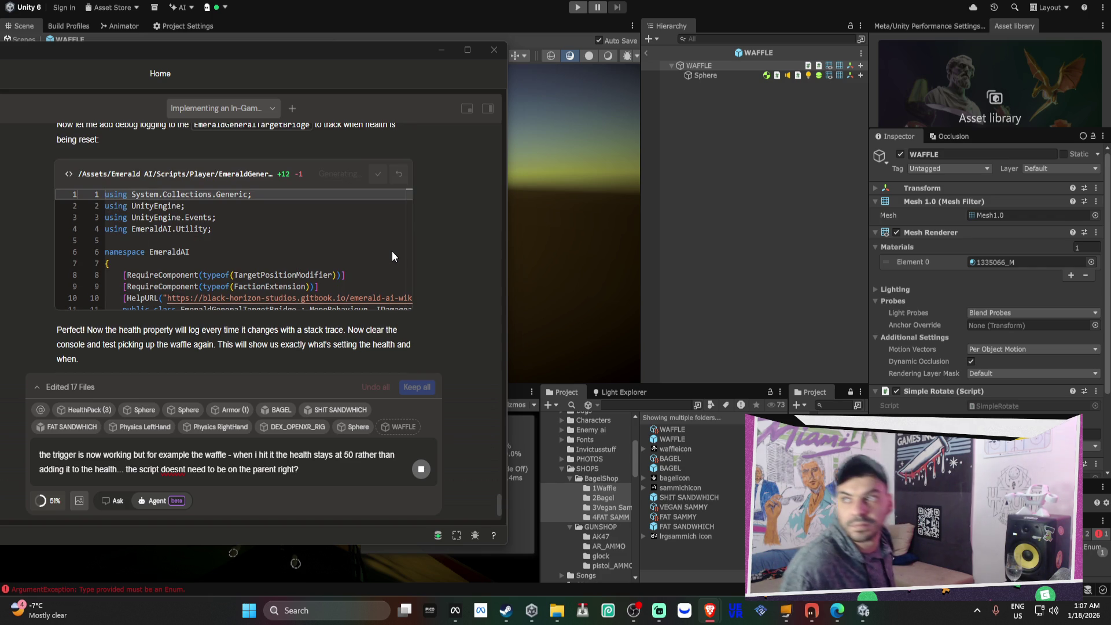
scroll(391, 251, "down", 2)
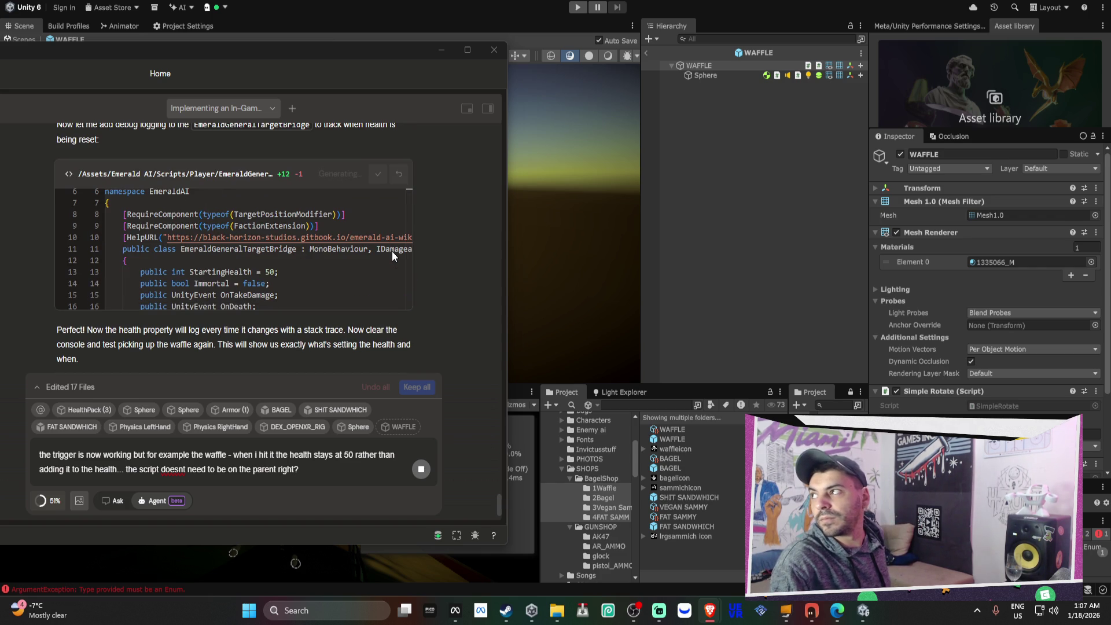
scroll(391, 251, "down", 1)
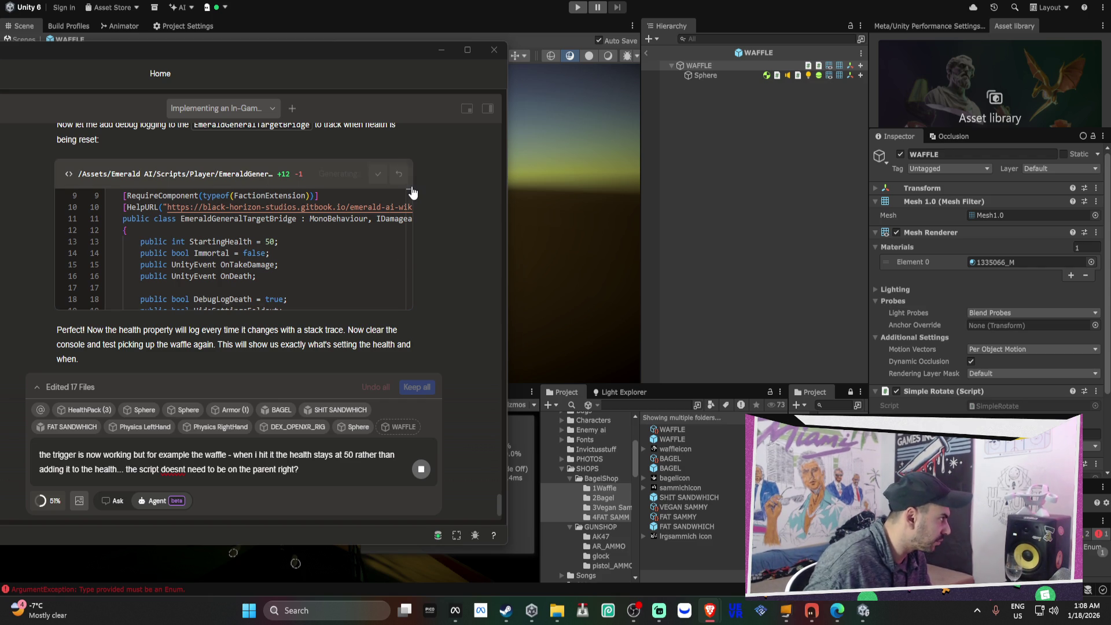
scroll(412, 193, "up", 2)
scroll(412, 190, "up", 3)
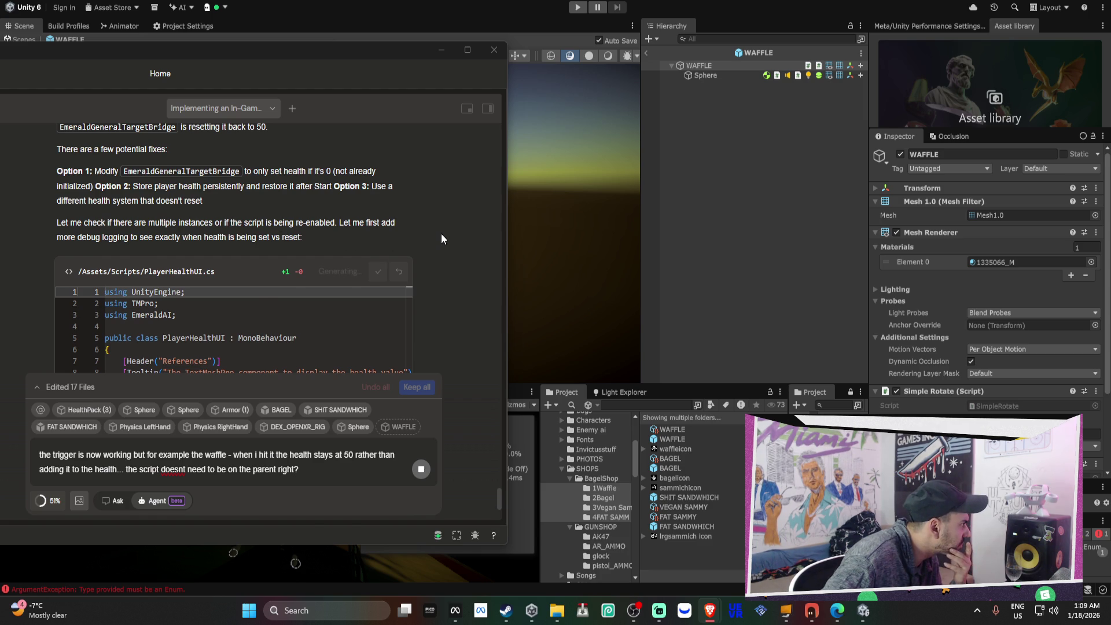
scroll(441, 239, "up", 3)
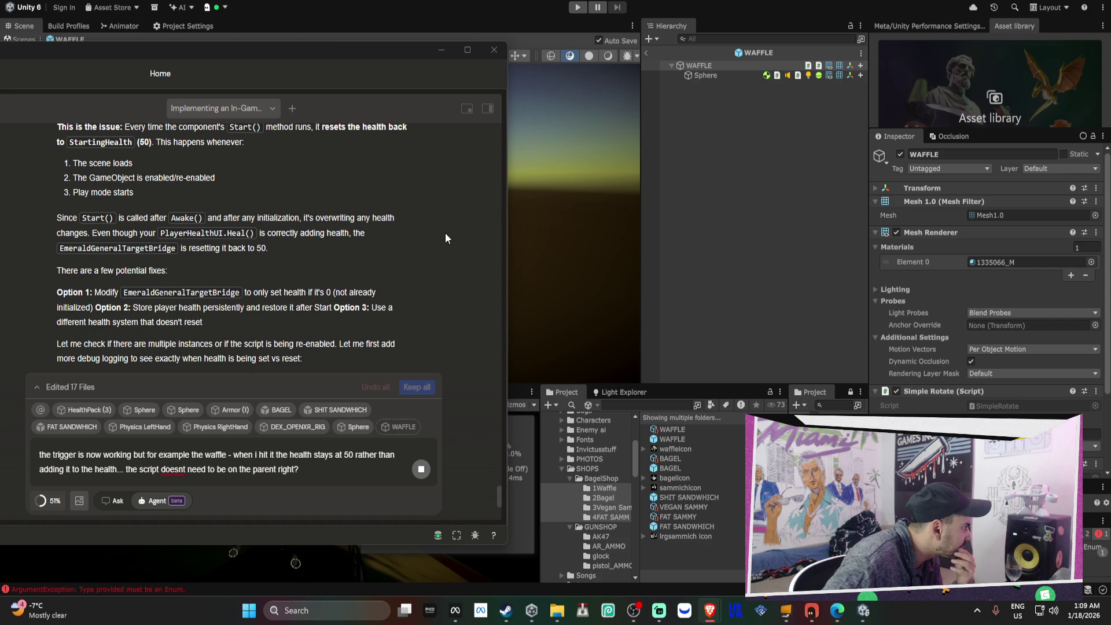
middle_click(445, 233)
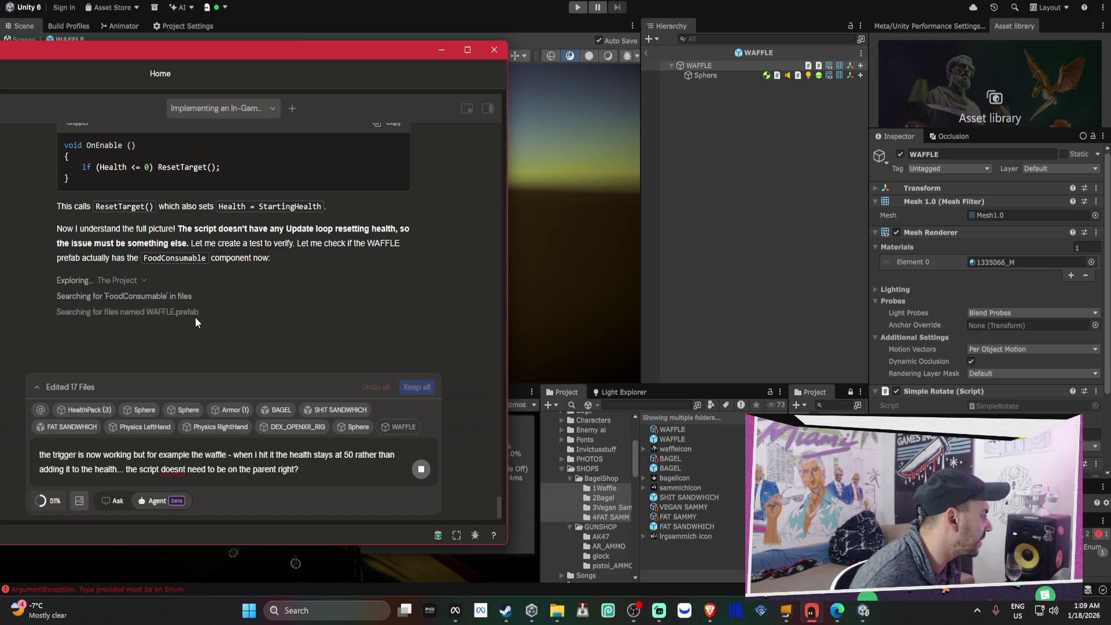
scroll(1083, 374, "down", 3)
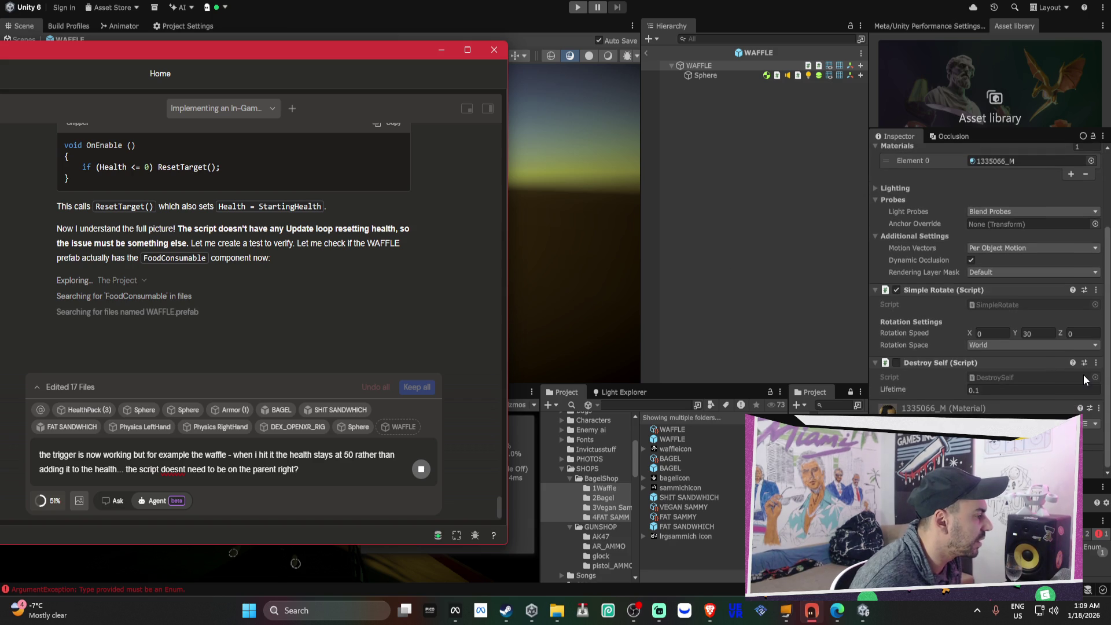
Show the Unity editor views over the chat during compilation, then return to the assistant chat
left_click(711, 75)
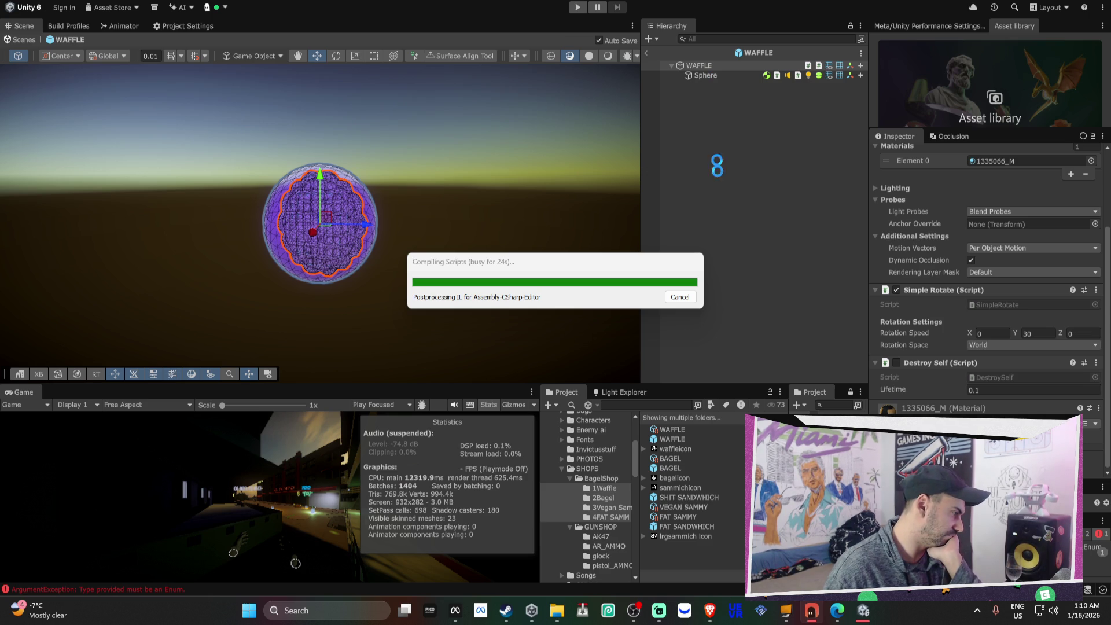
left_click(816, 615)
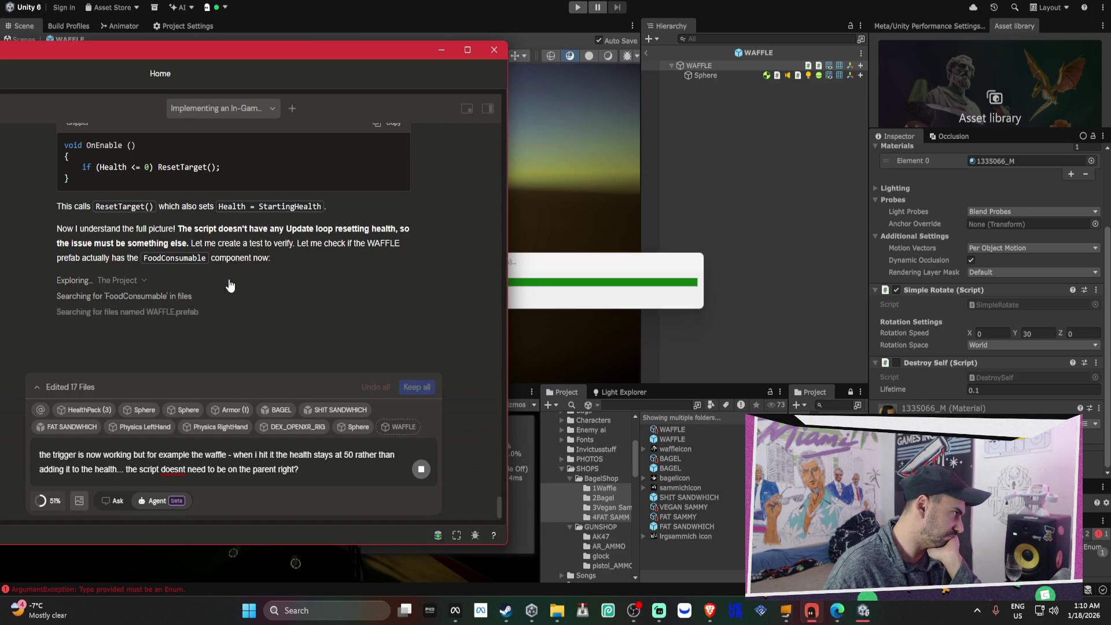
Scroll back through the agent's debug-logging changes and select the Option 1 fix text
scroll(230, 279, "up", 3)
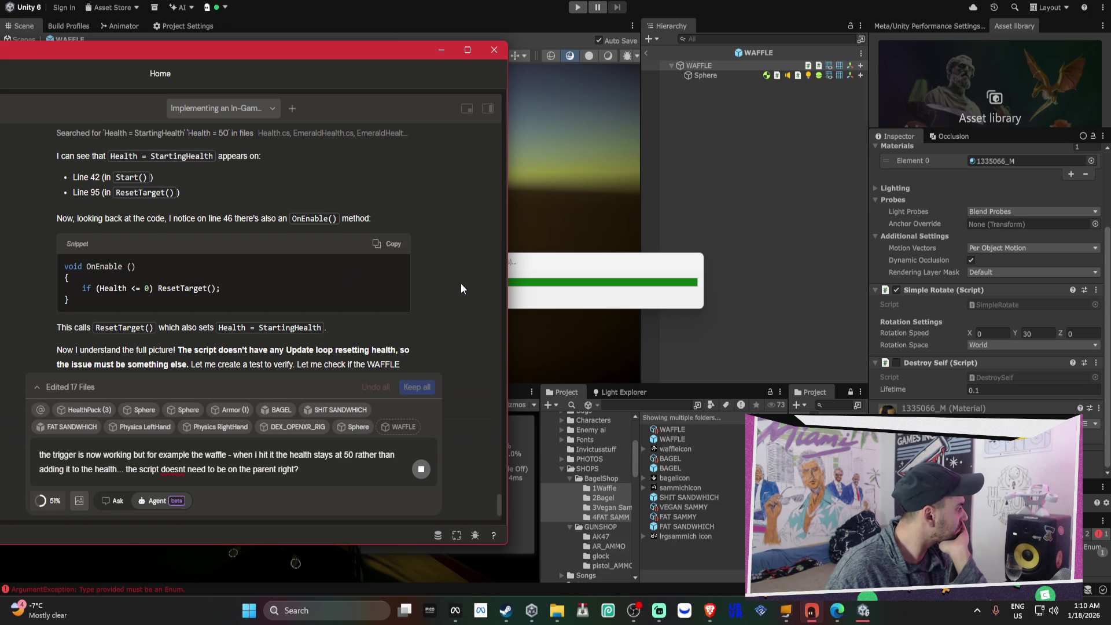
scroll(461, 284, "up", 2)
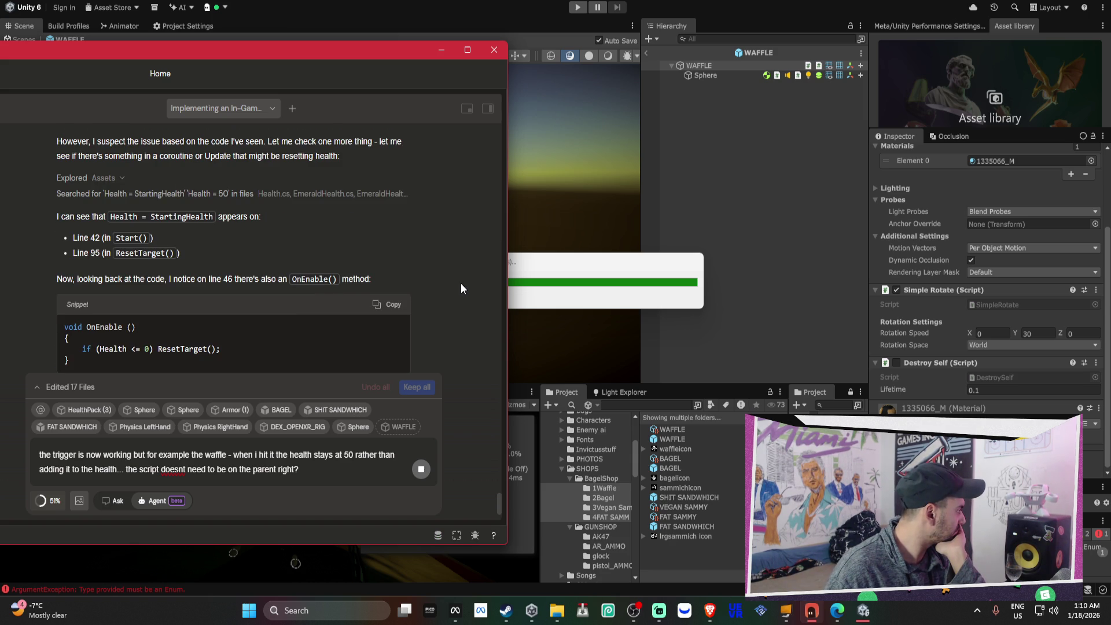
scroll(461, 283, "up", 4)
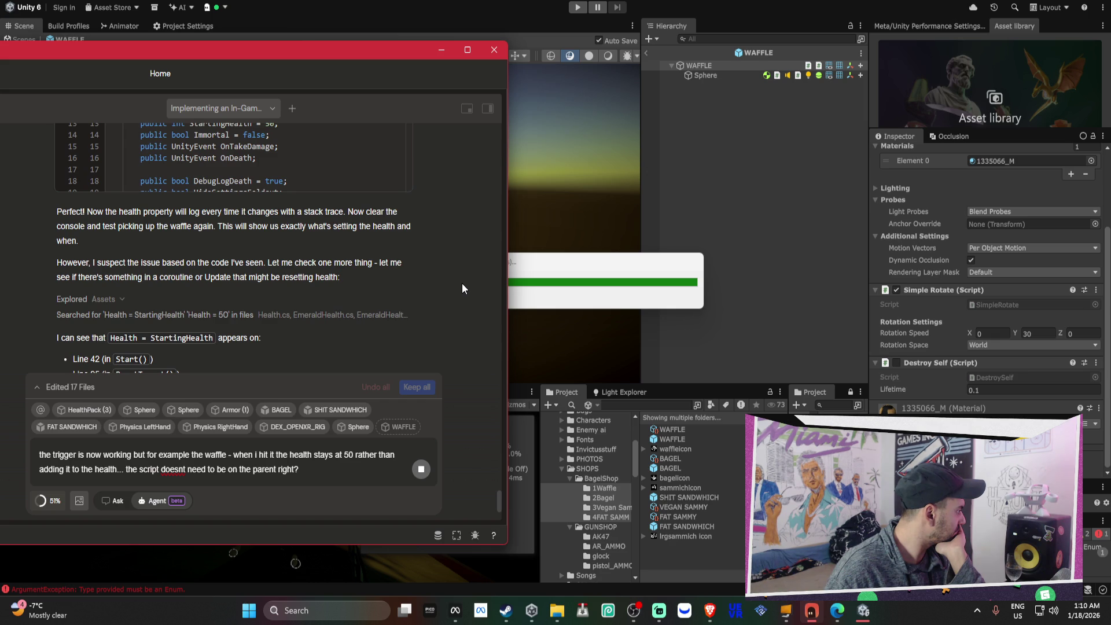
scroll(461, 283, "up", 4)
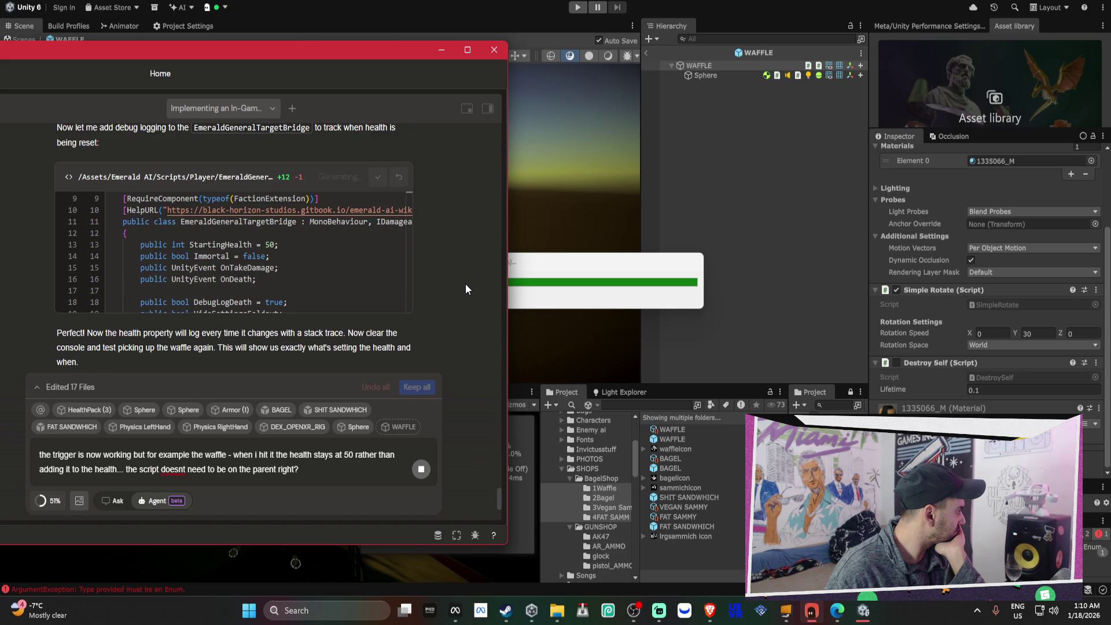
scroll(466, 284, "up", 4)
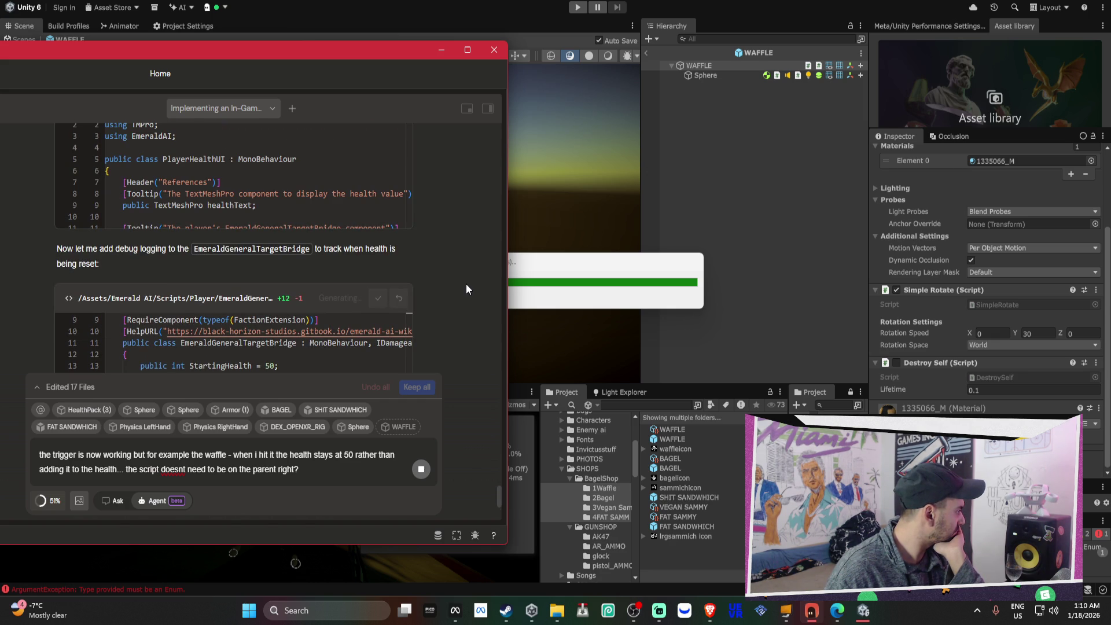
scroll(466, 284, "up", 4)
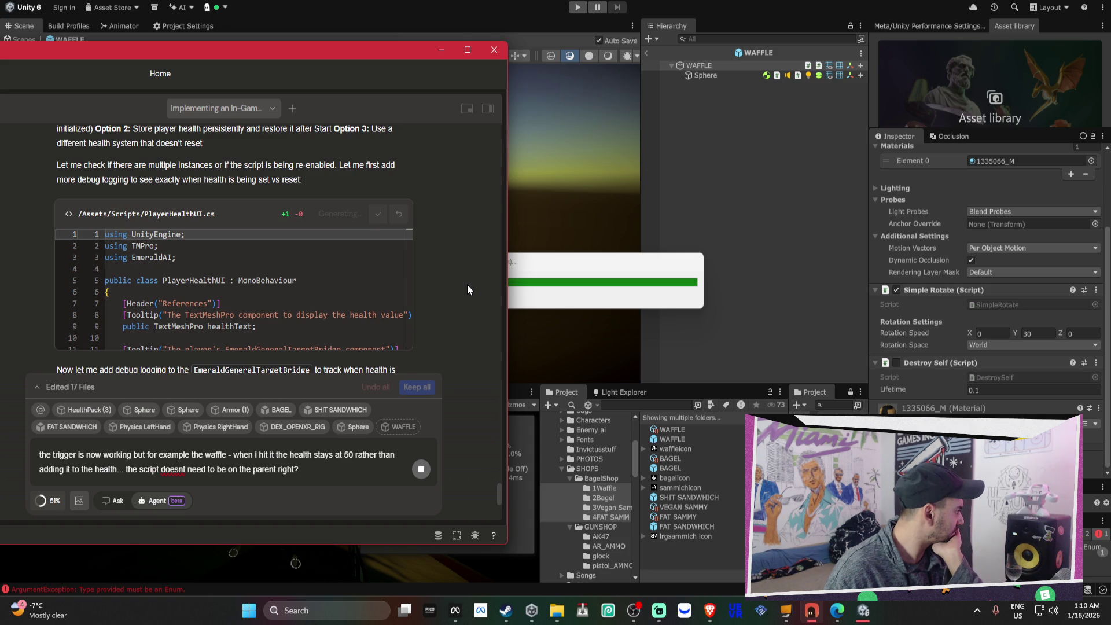
scroll(467, 286, "up", 2)
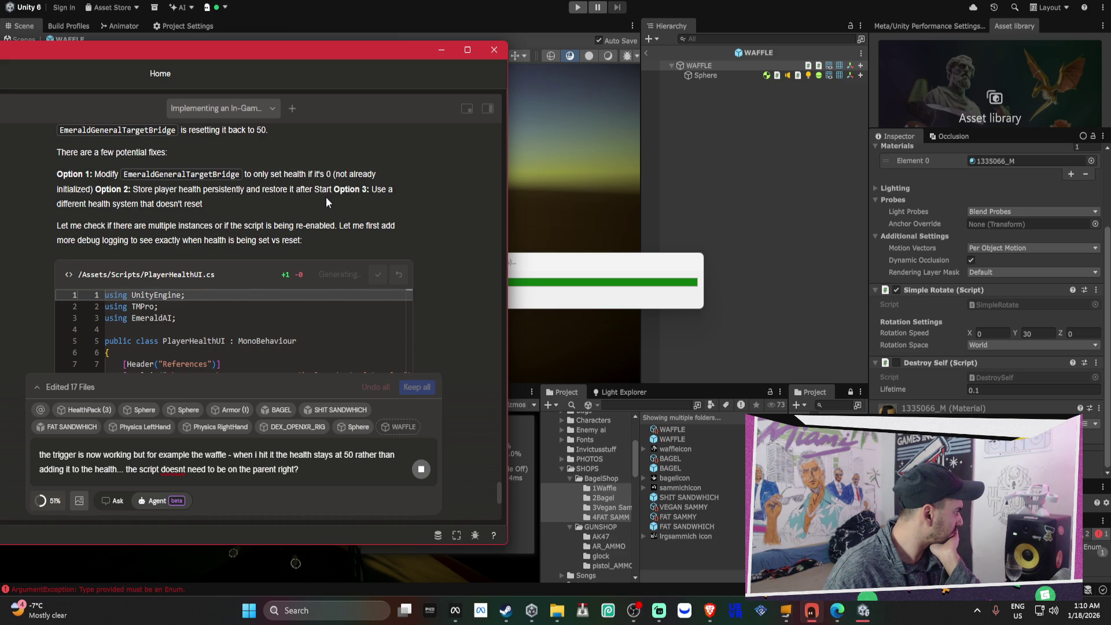
scroll(327, 198, "up", 1)
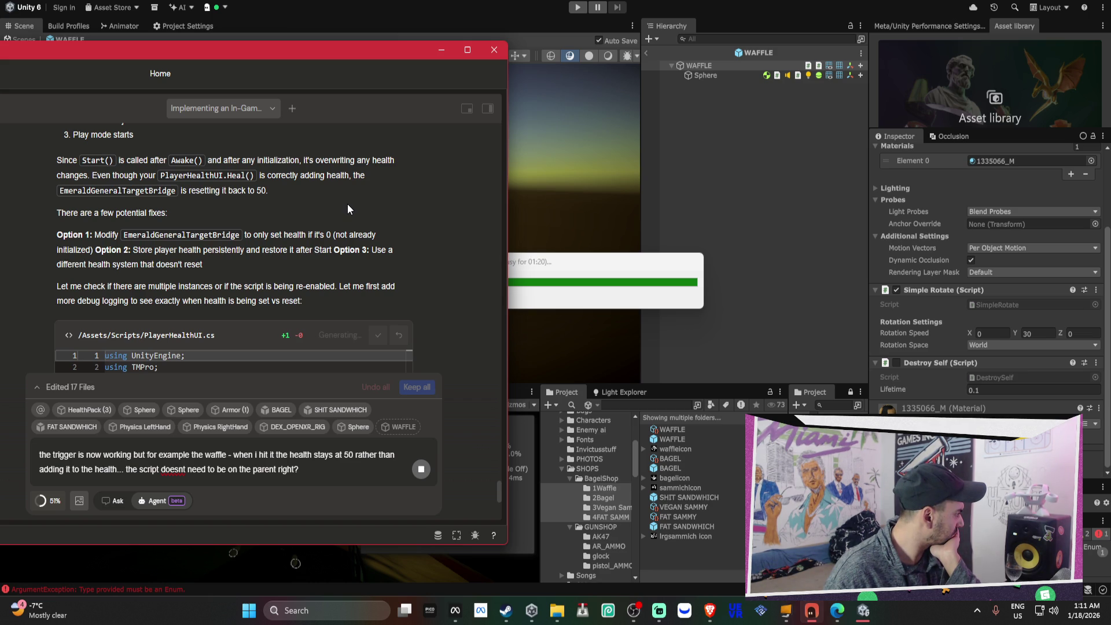
mouse_move(112, 235)
left_mouse_down()
mouse_move(353, 240)
mouse_move(207, 268)
mouse_move(98, 256)
left_mouse_up()
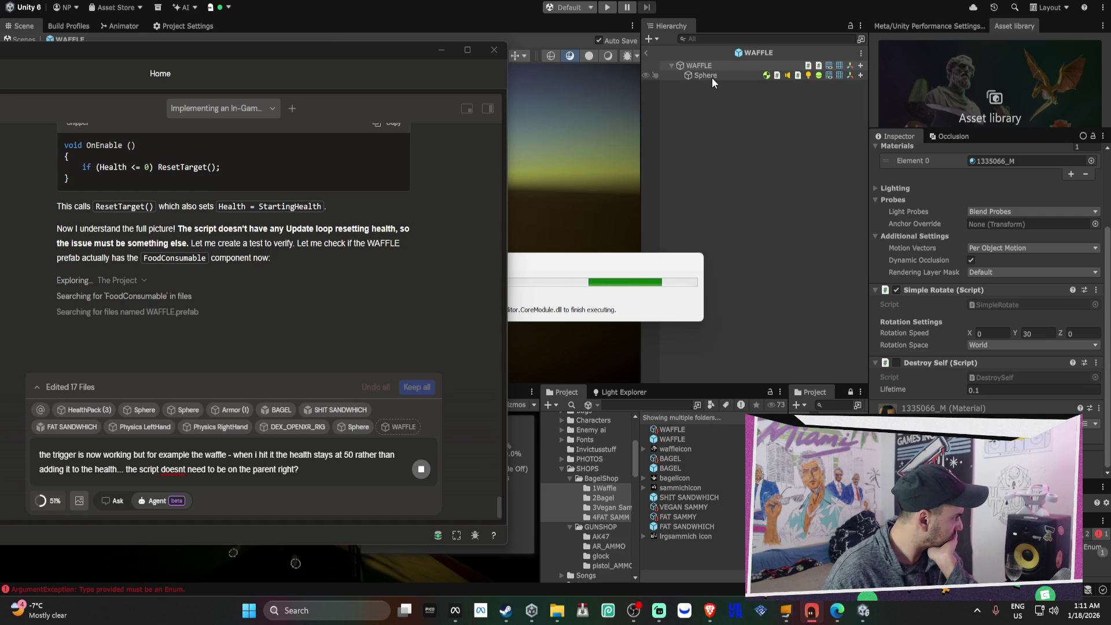
left_click(711, 77)
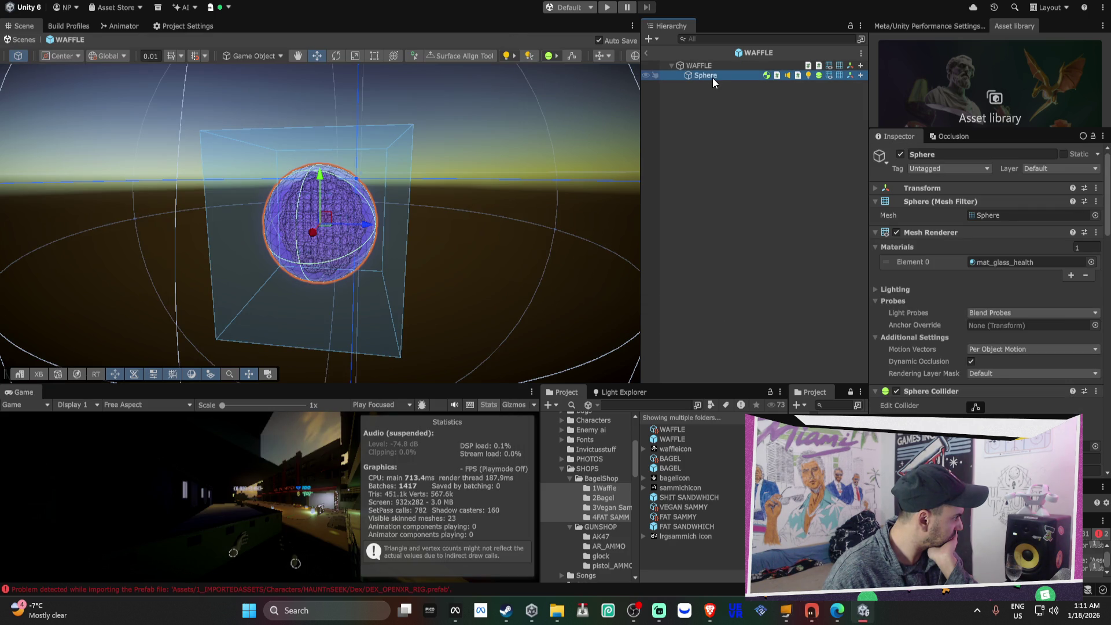
Switch to another application, then bring the AI assistant chat back to the front
left_click(839, 610)
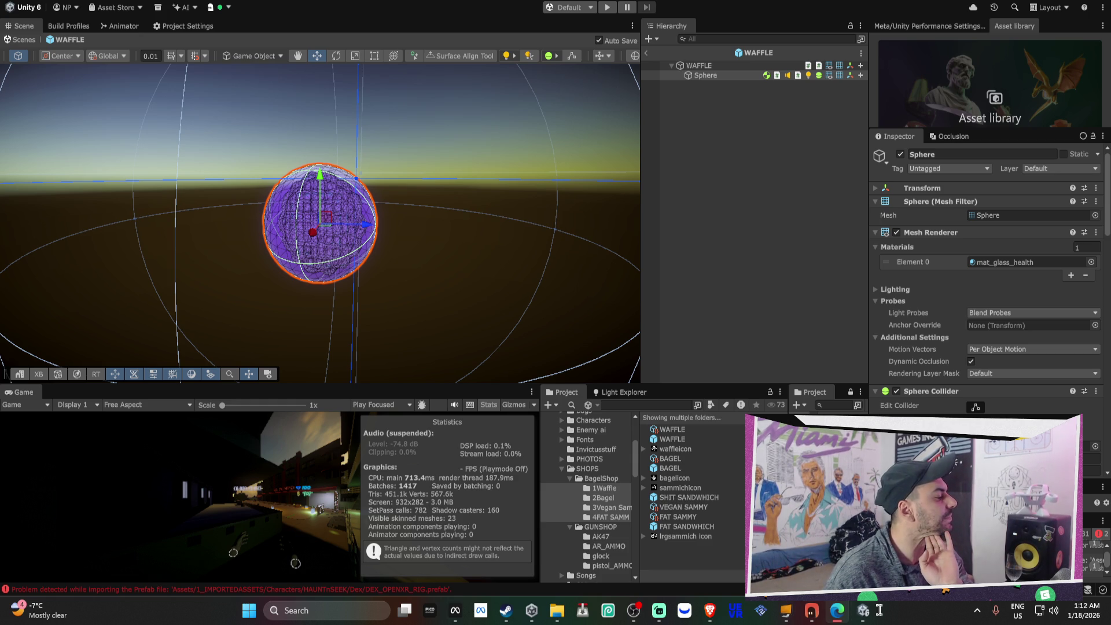
left_click(812, 610)
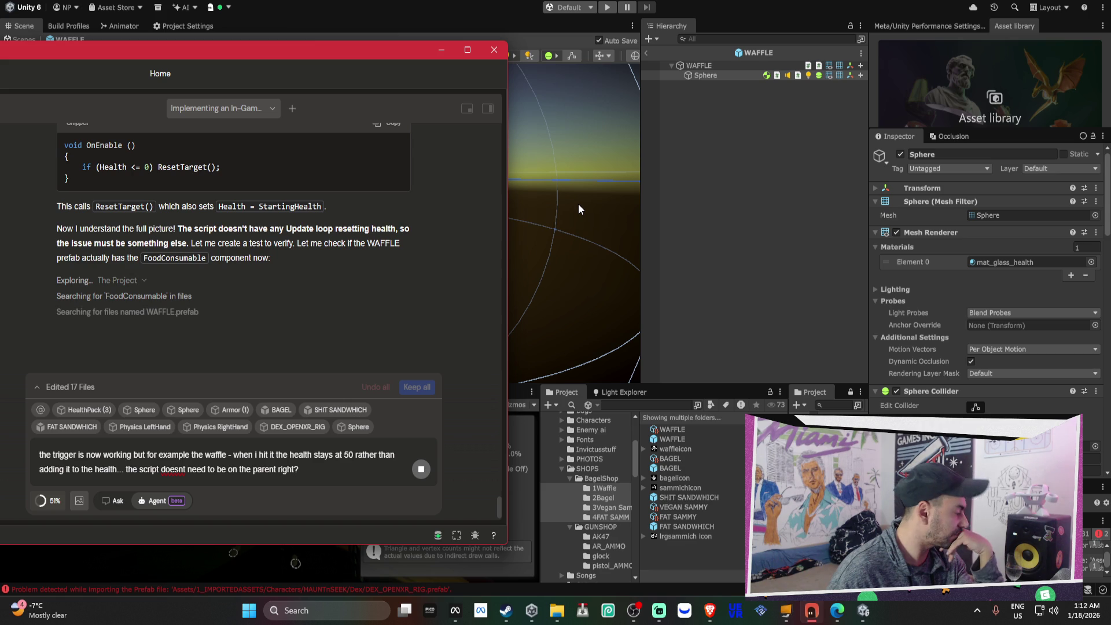
Stop the agent's search and tell it FoodConsumable sits on the prefab's Sphere, not the parent
left_click(421, 469)
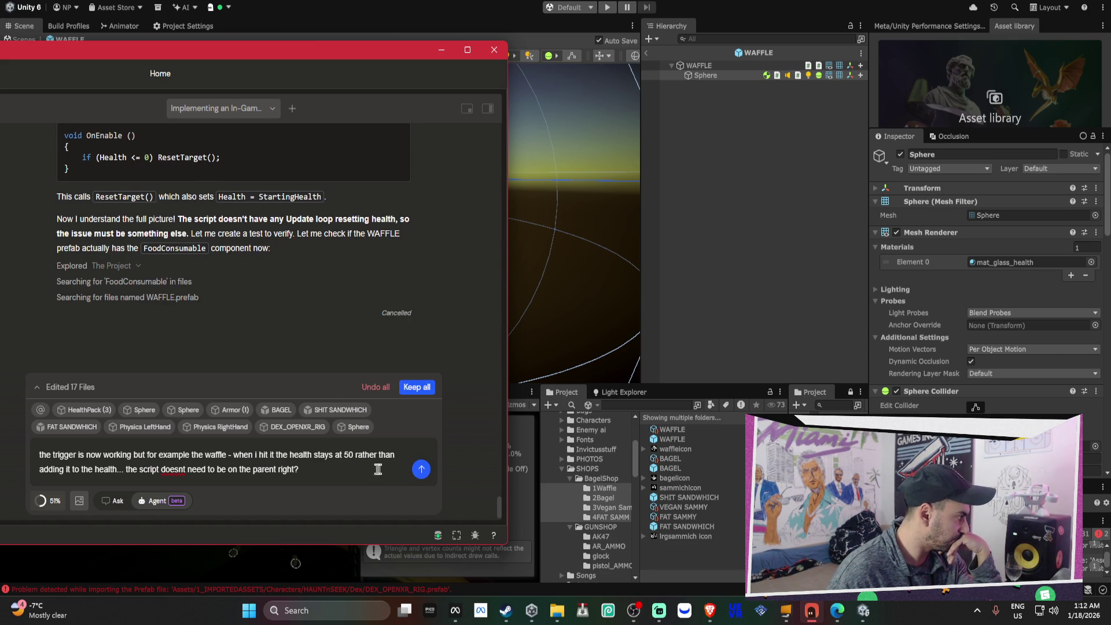
key("ctrl+a")
left_click(310, 504)
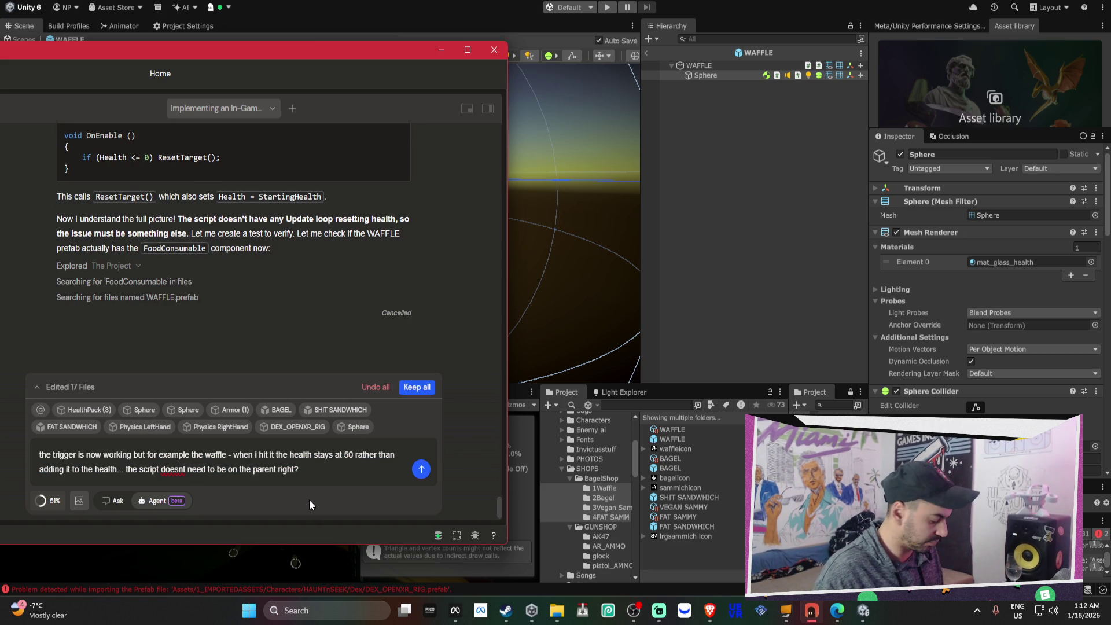
type("a fucking dfoo")
key("BackSpace")
key("BackSpace")
key("BackSpace")
type("food consumb")
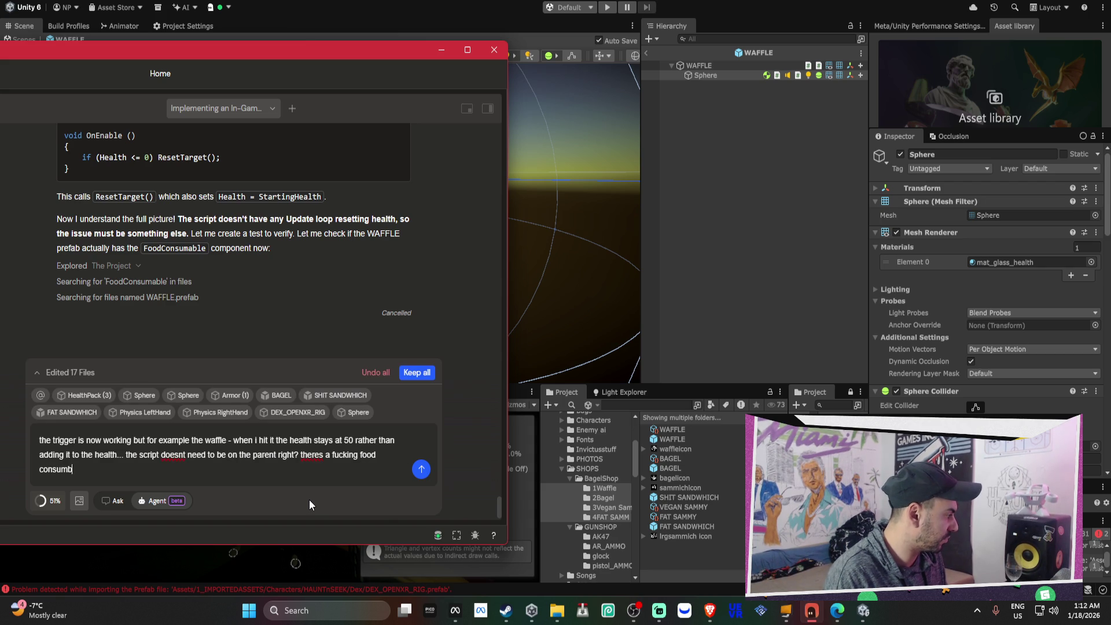
key("BackSpace")
type("able on the ")
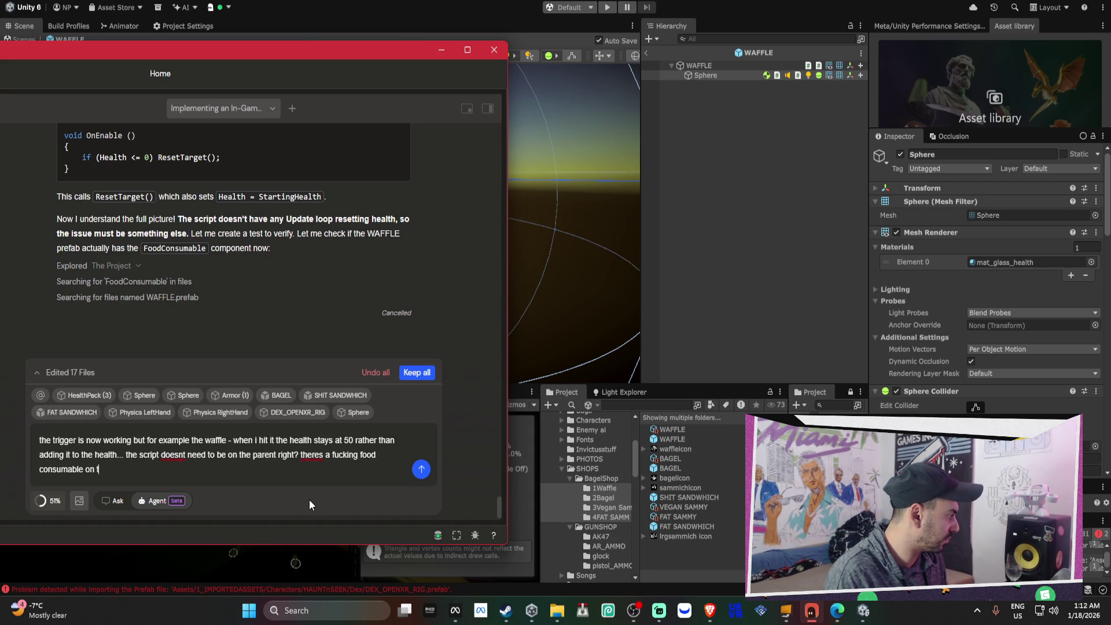
type("sphere ")
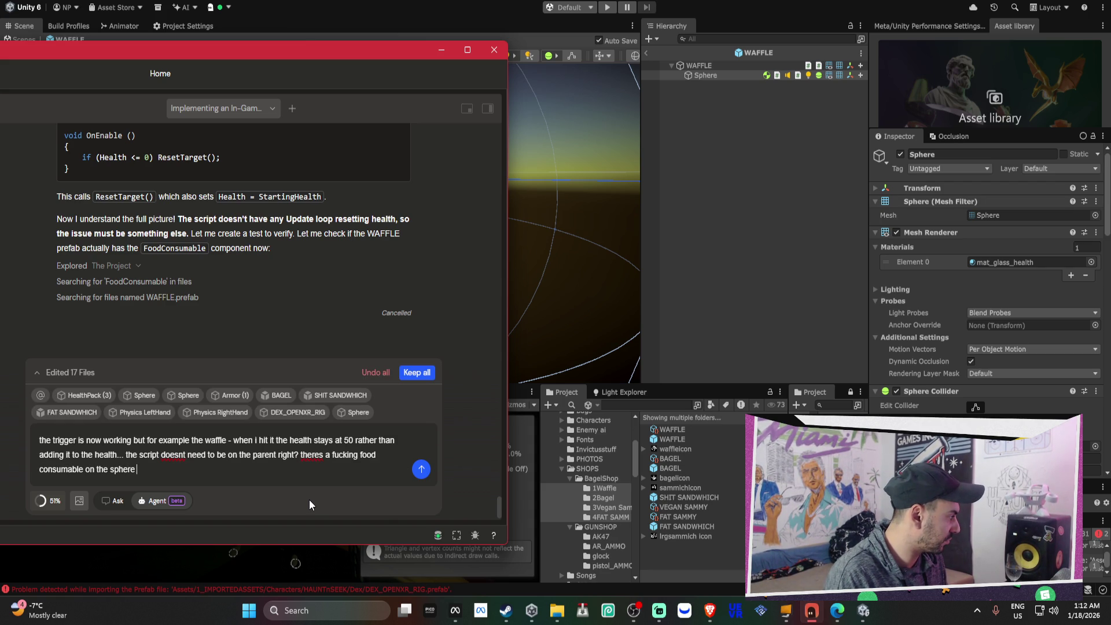
type("attached")
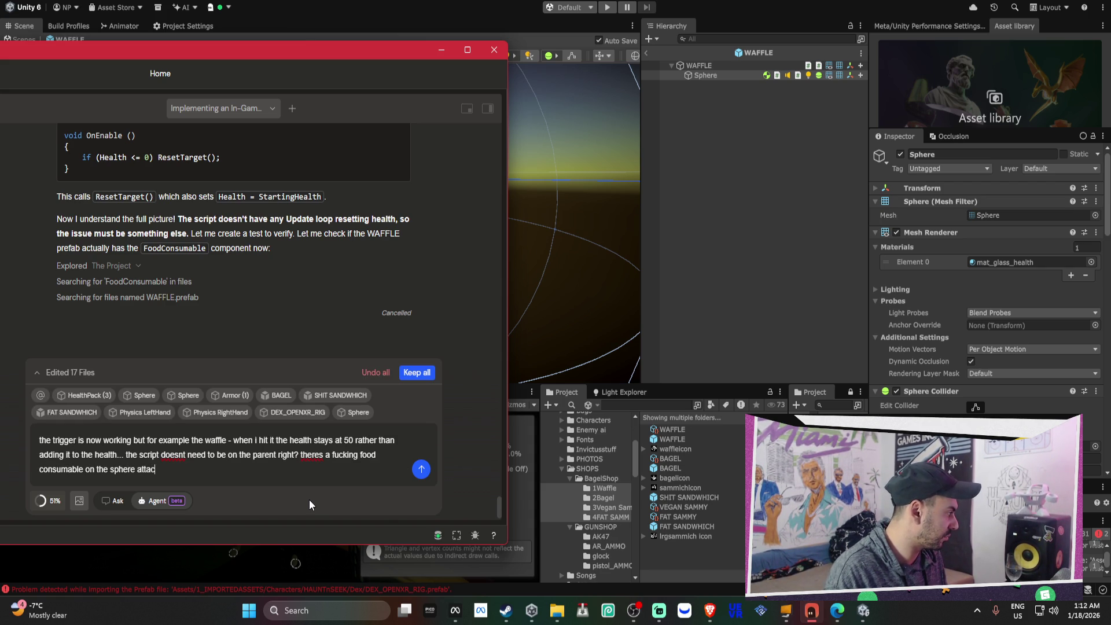
type(" to the pre")
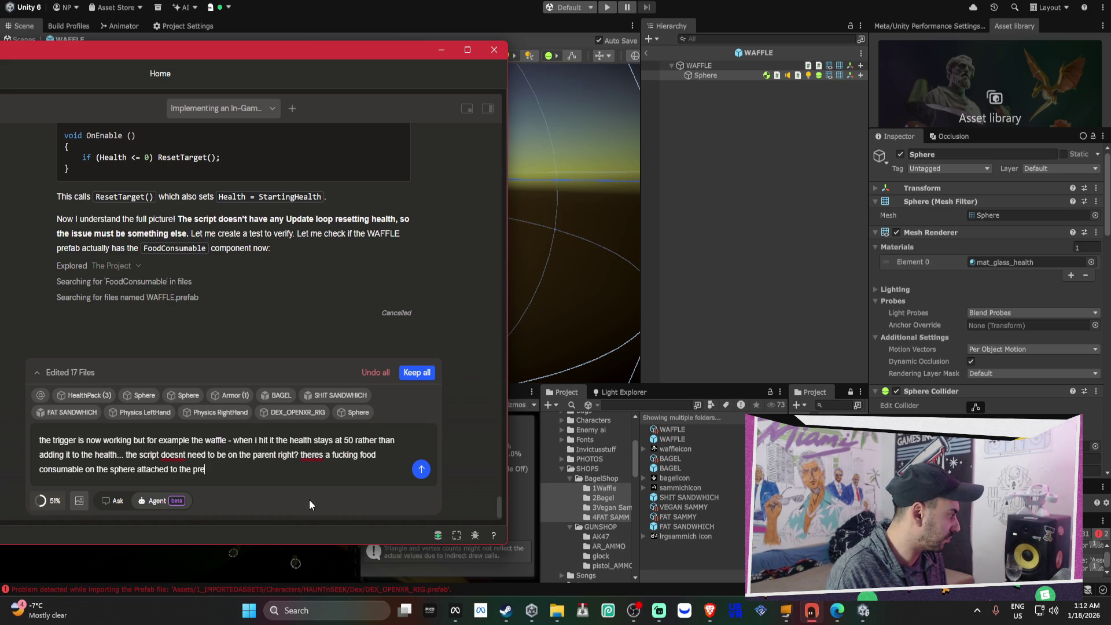
type("fa")
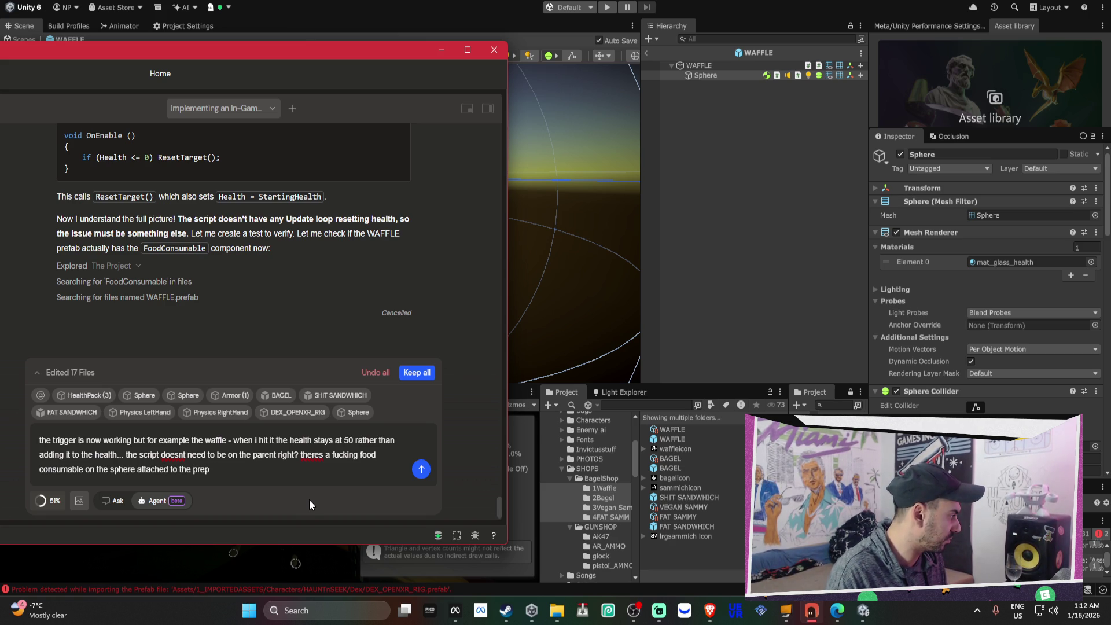
type("bs not on the ")
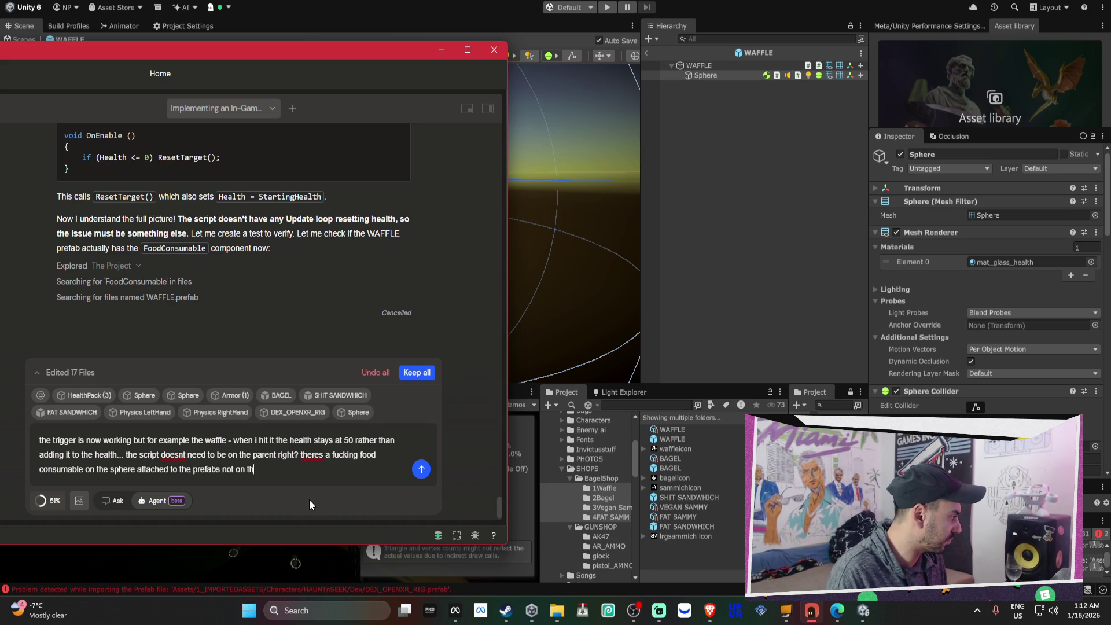
type("parent stop searchi")
type("ng the fucki")
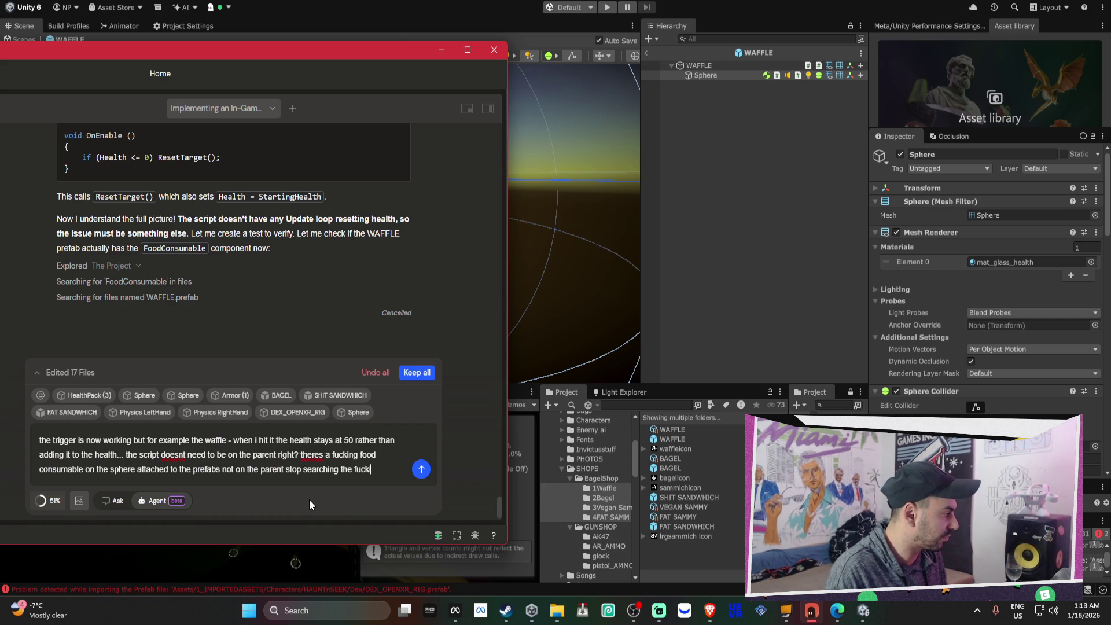
type("ng parent prefab ")
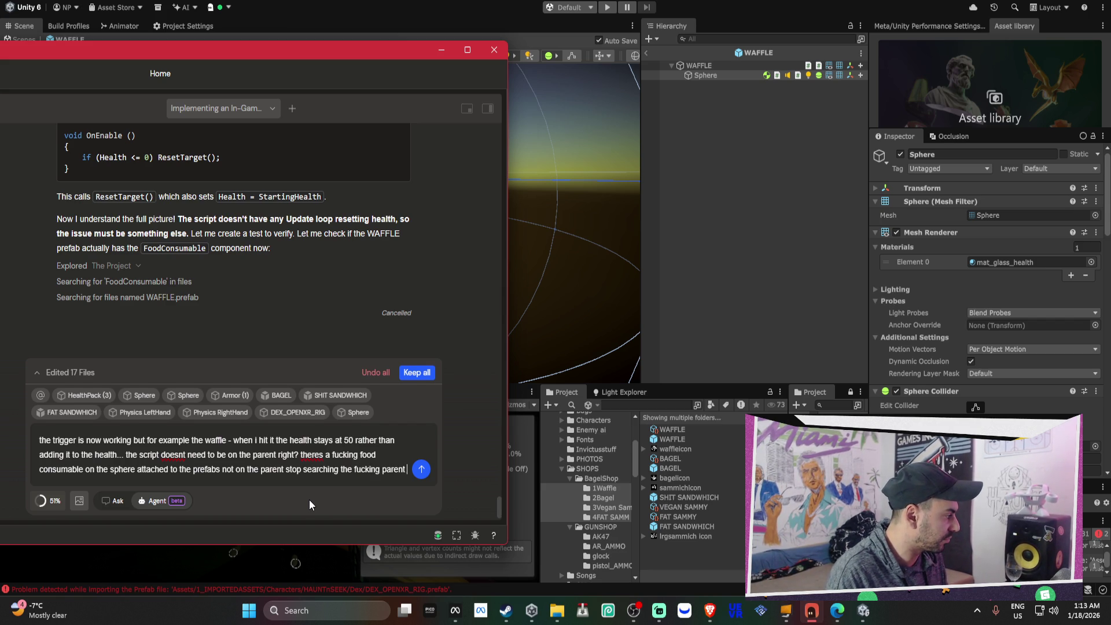
type("for the script ")
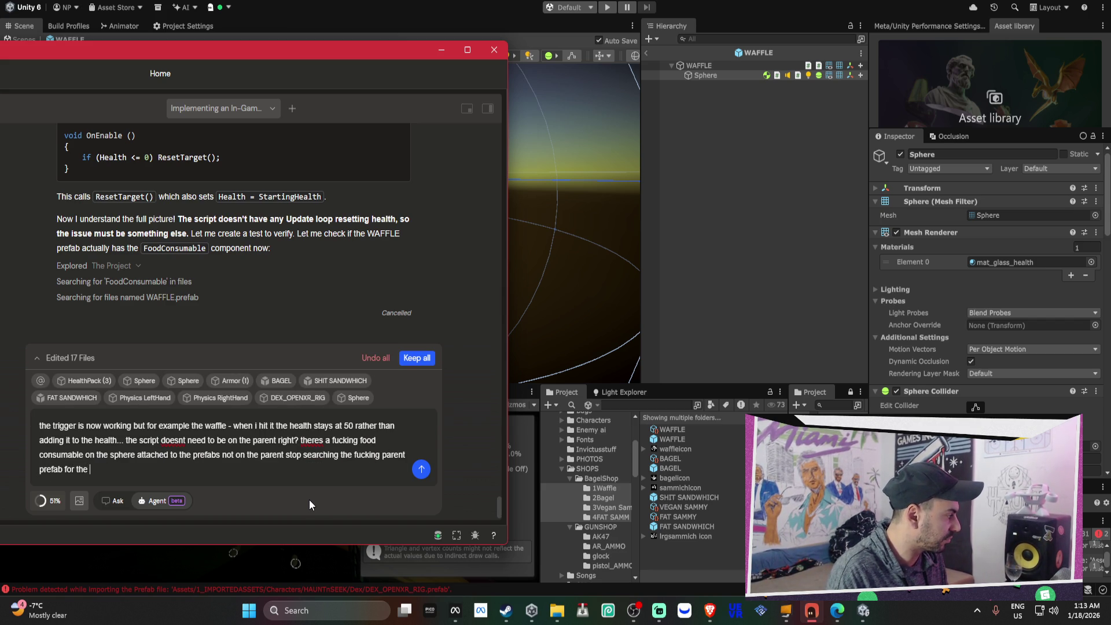
type("i know where the fuc")
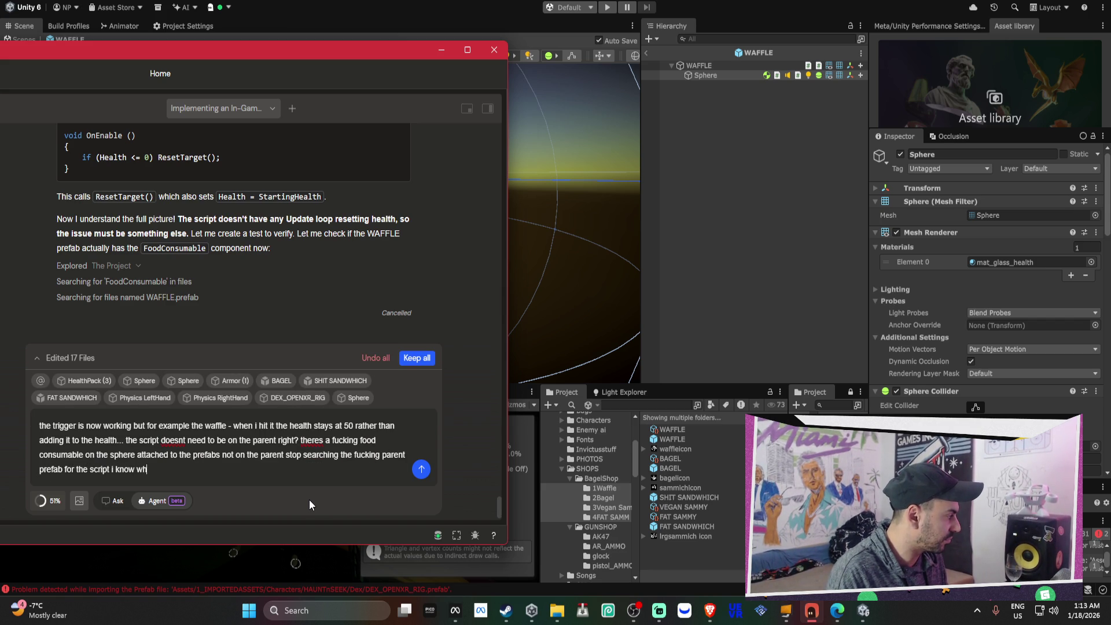
type("k it is its on ")
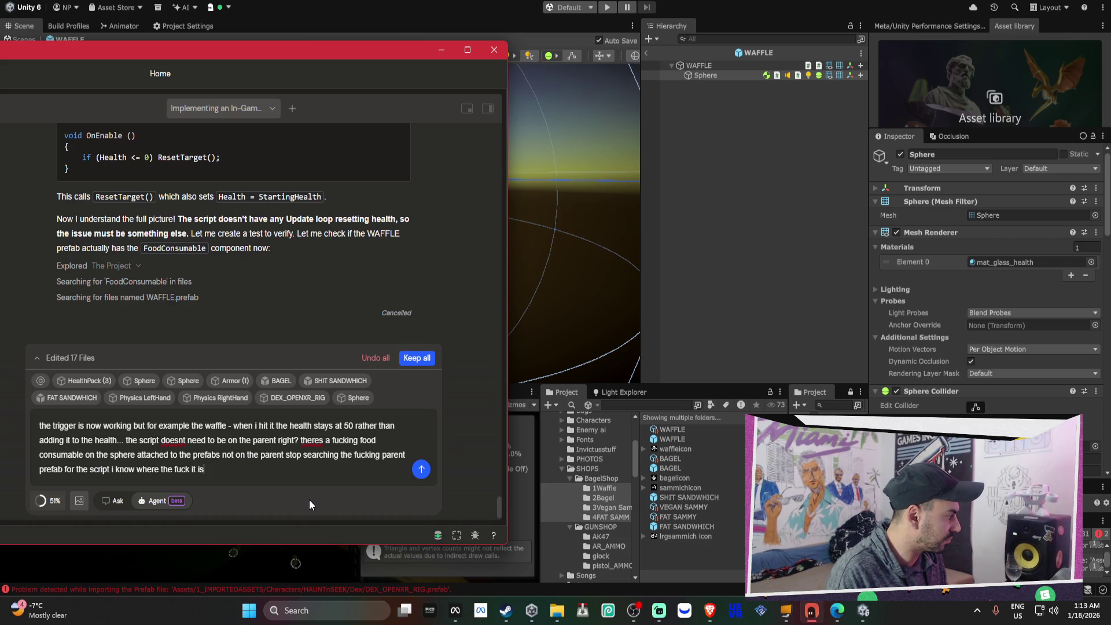
type("the sphere")
type(" where its supposed to be")
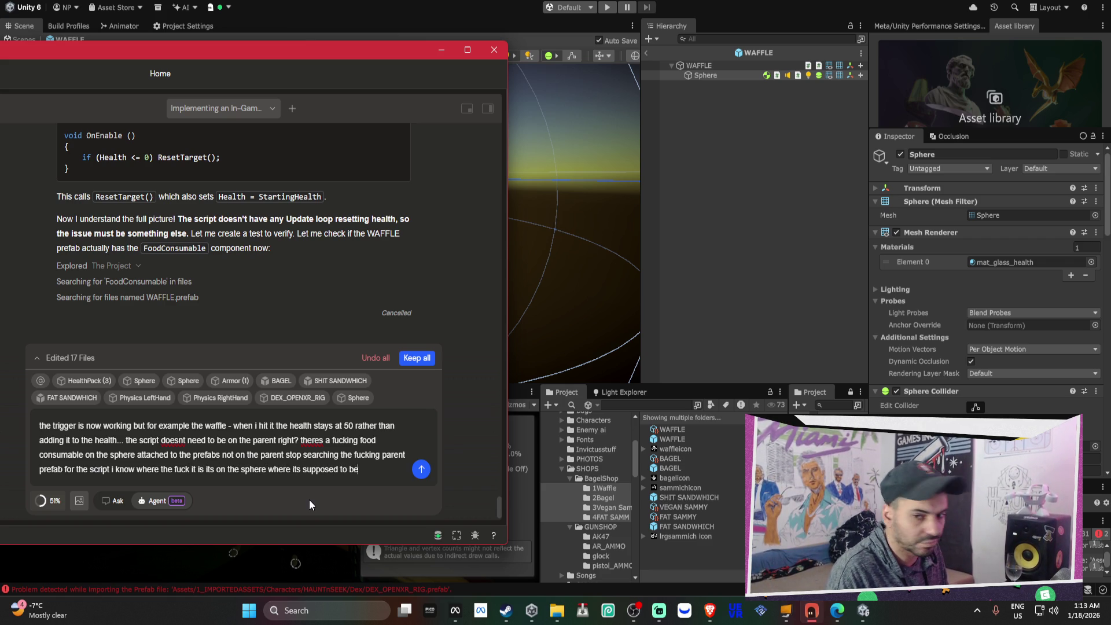
key("Return")
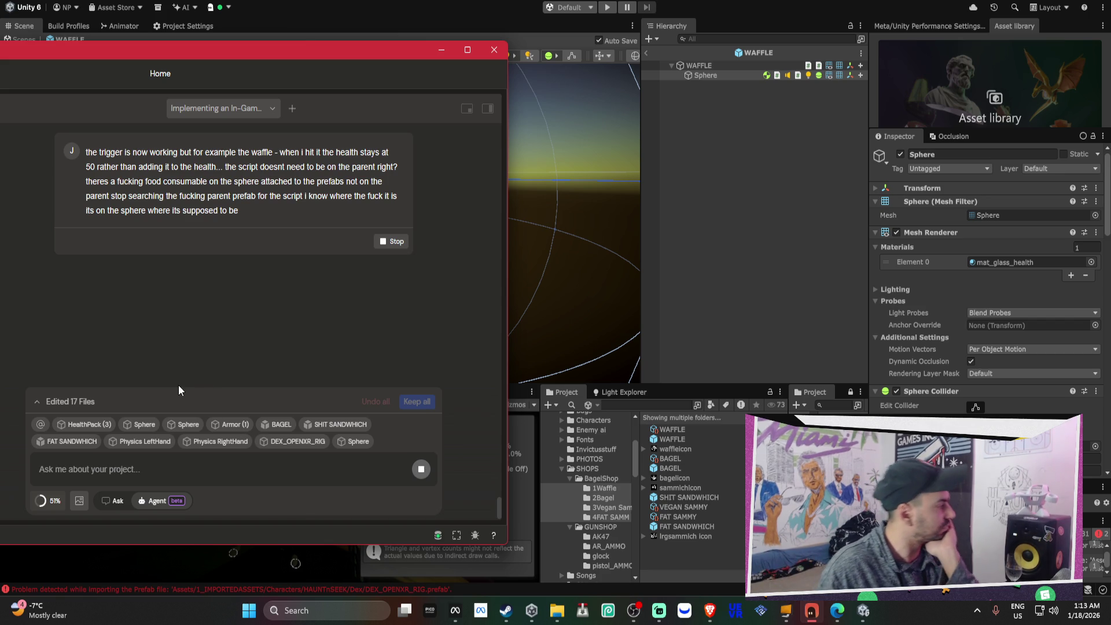
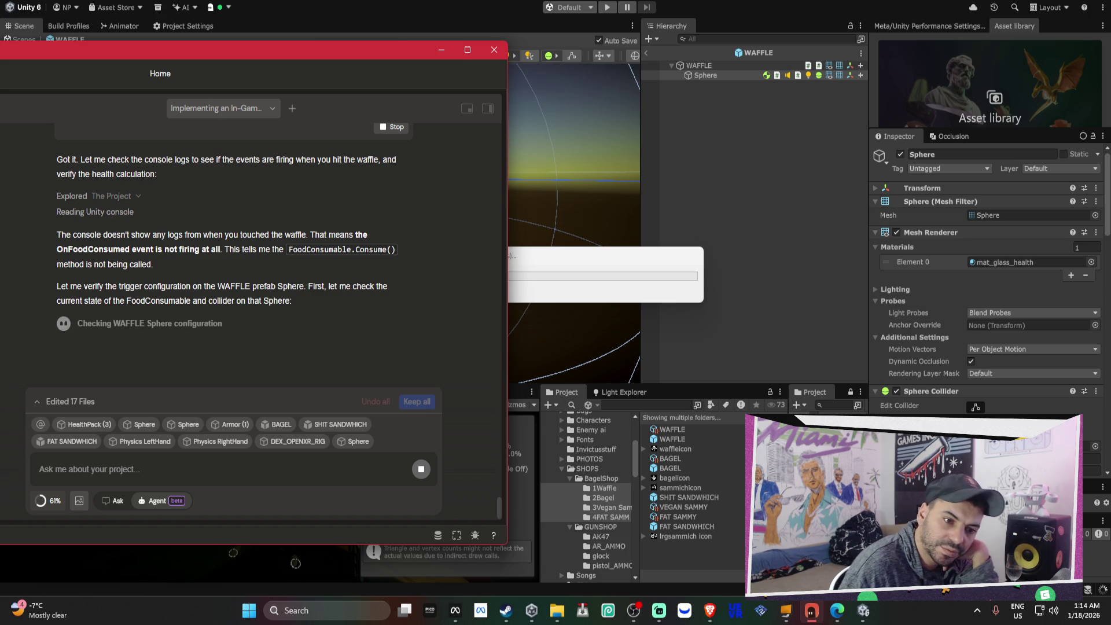
Resend the AI assistant the report that the waffle trigger works but health stays at 50
key("alt+Tab")
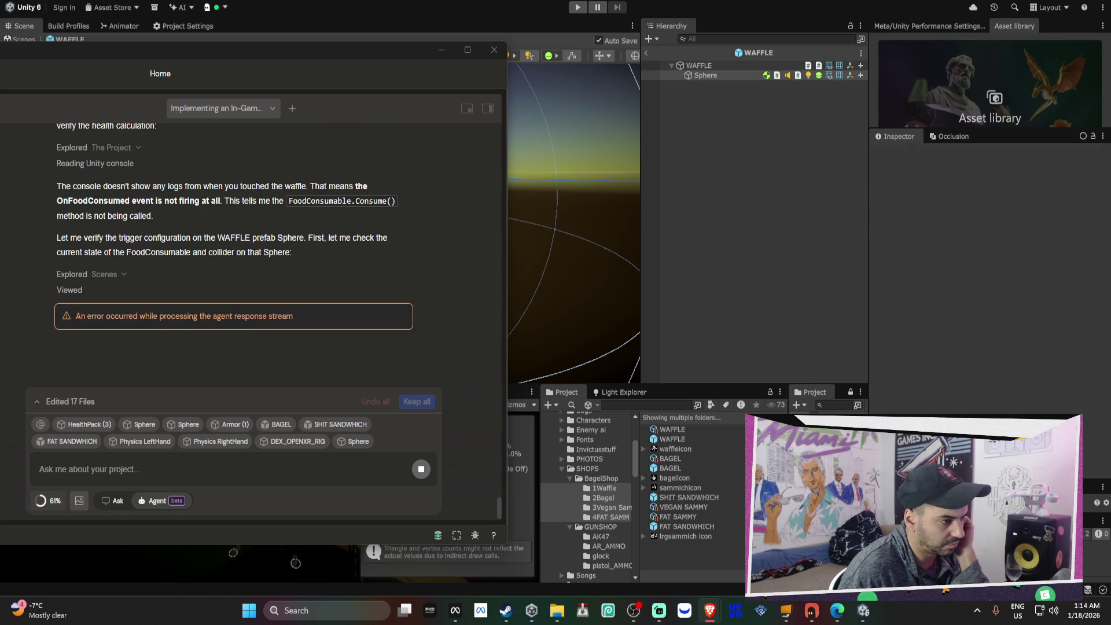
type("the trigger is now working but for example the waffle - when i hit it the health stays at 50 rather than adding it to the health... the script doesnt need to be on the parent right? theres a fucking food consumable on the sphere attached to the prefabs not on the parent stop searching the fucking parent prefab for the script i know where the fuck it is its on the sphere where its supposed to be")
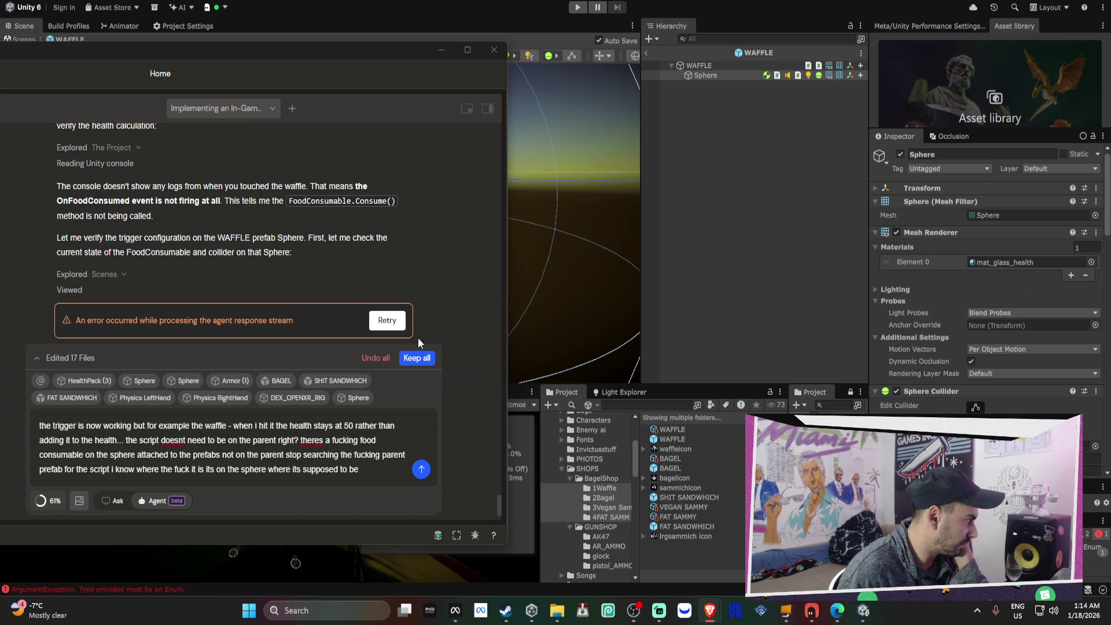
left_click(393, 323)
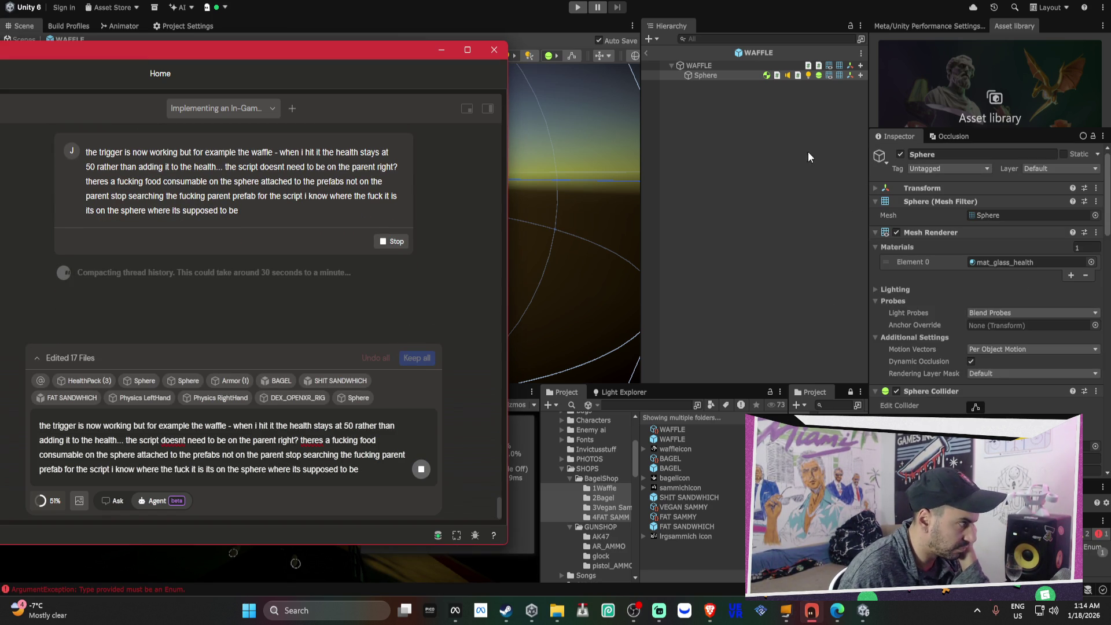
mouse_move(659, 610)
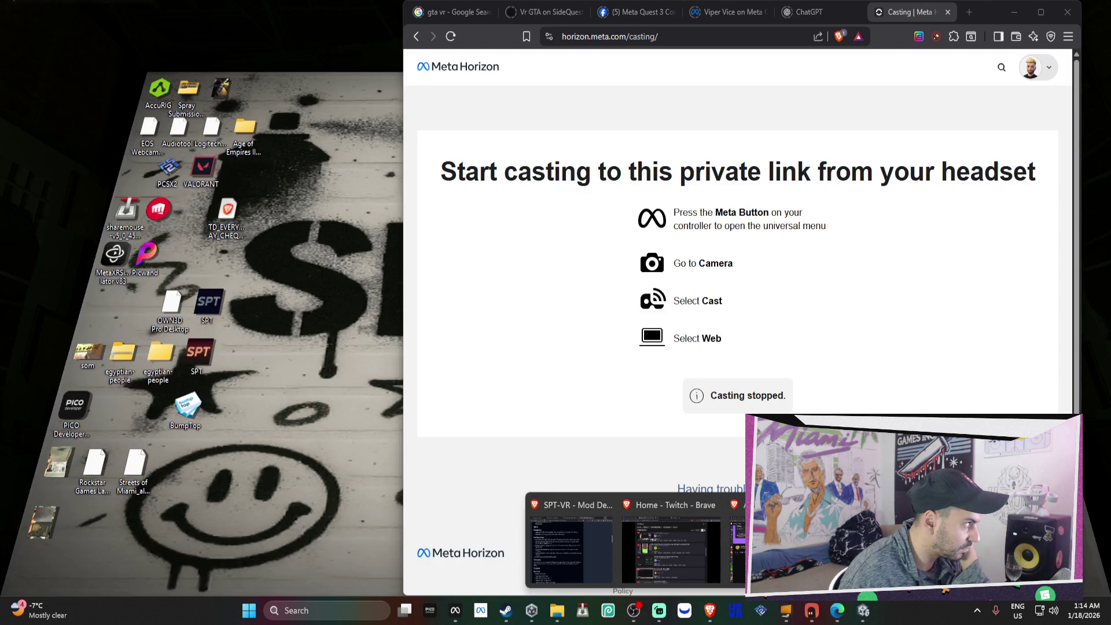
Minimize the Meta Horizon casting page so the Unity editor shows again
left_click(738, 547)
left_click(1014, 12)
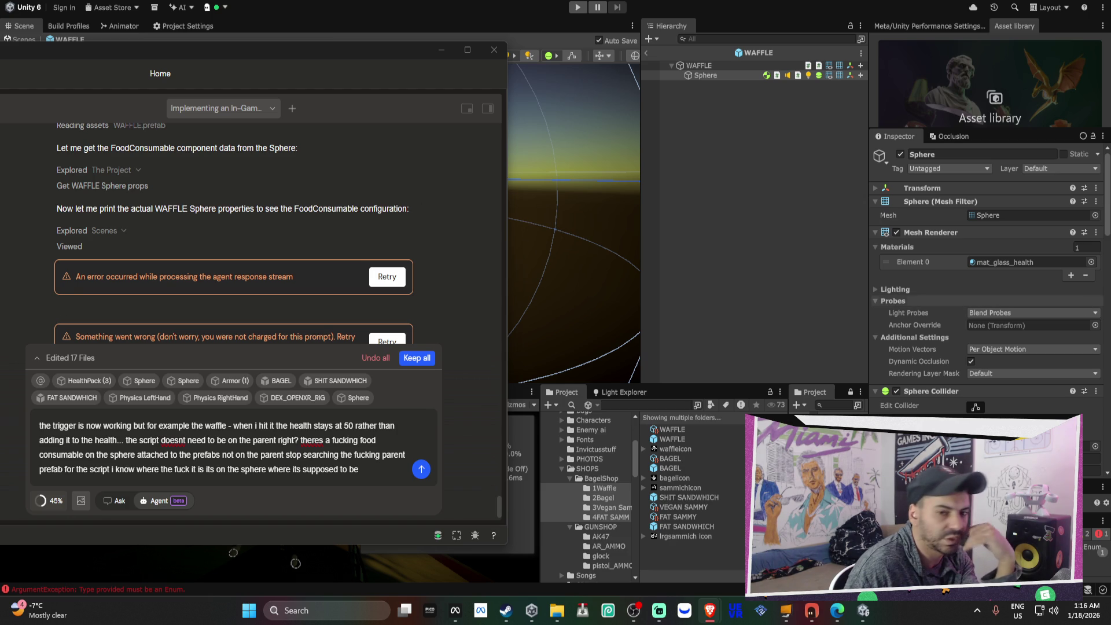
Switch to the Brave window and scroll through the Google results for the Cyberpunk VR mod
key("alt+Tab")
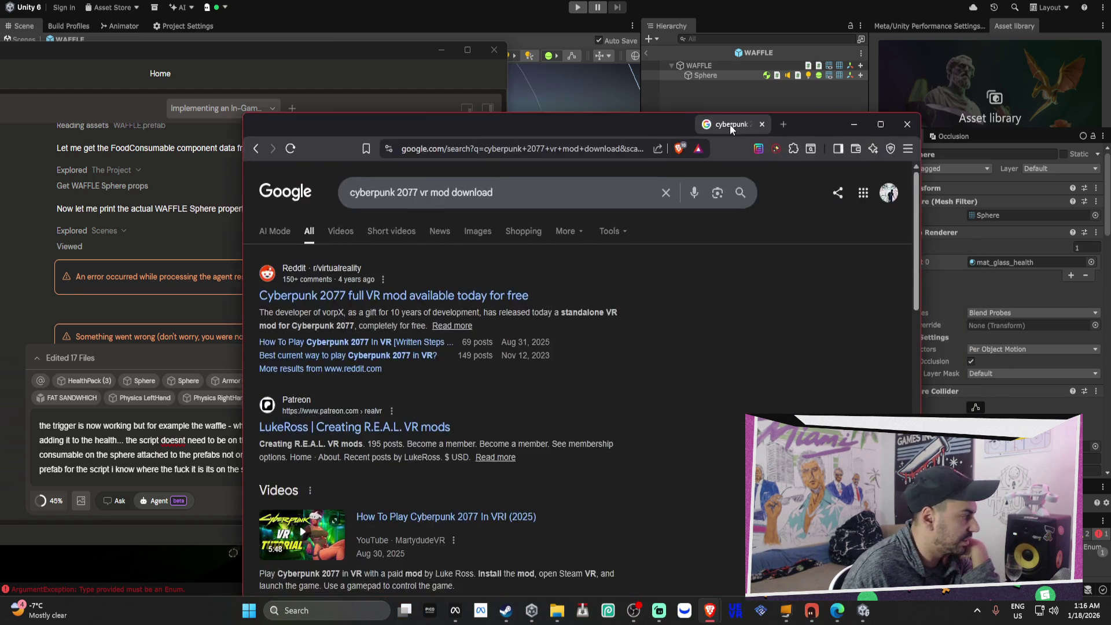
scroll(751, 231, "down", 3)
scroll(751, 227, "down", 3)
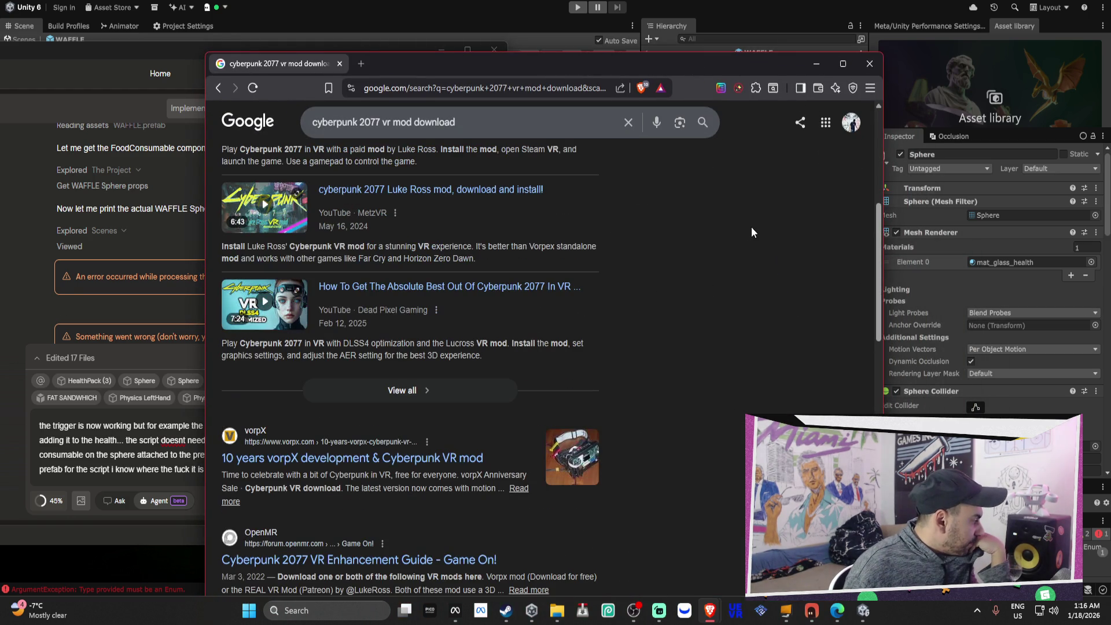
scroll(750, 228, "down", 1)
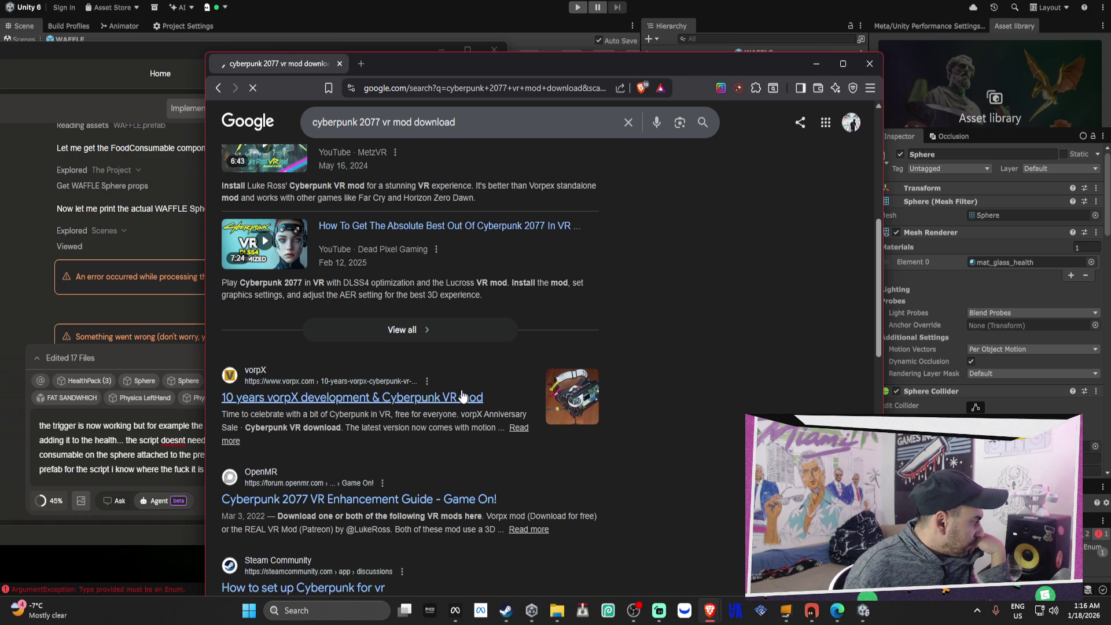
scroll(463, 394, "down", 5)
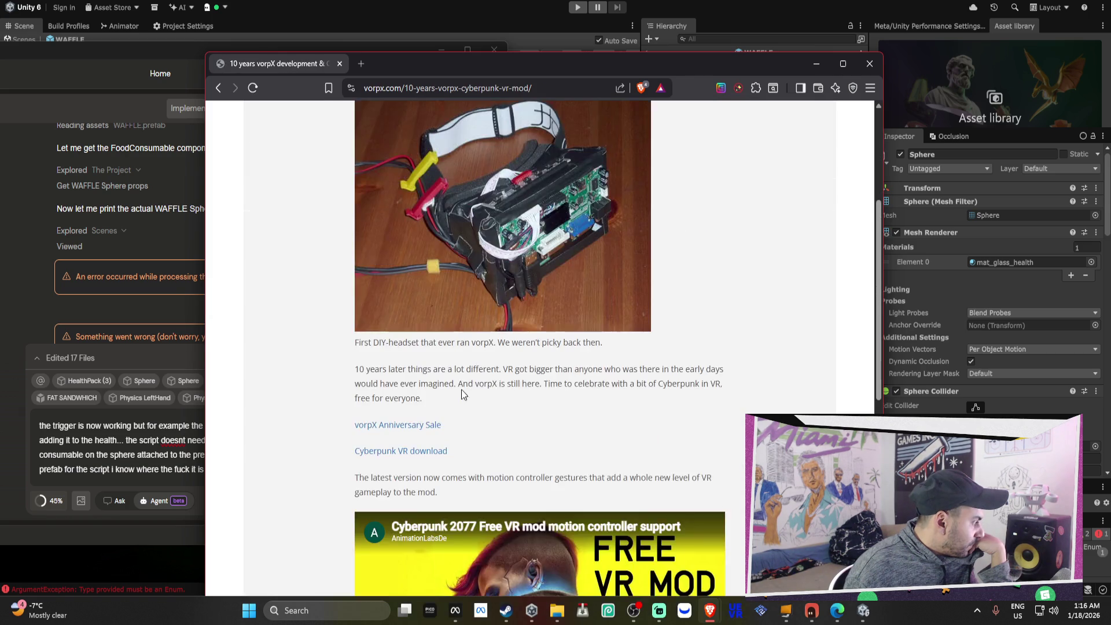
scroll(462, 394, "down", 3)
scroll(577, 289, "down", 4)
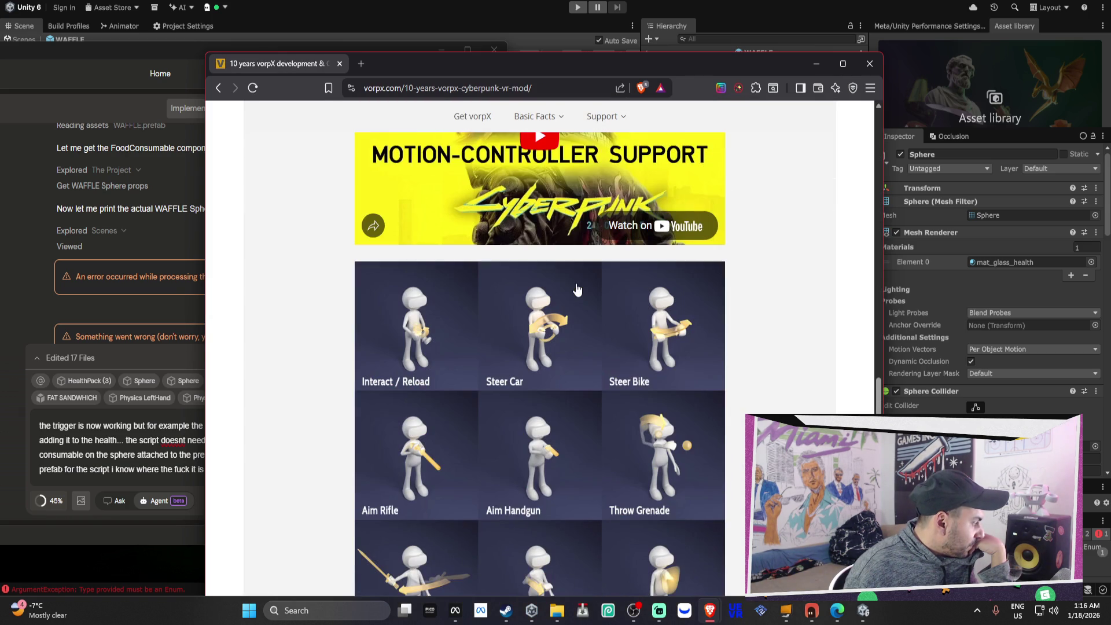
scroll(576, 289, "down", 2)
scroll(577, 289, "down", 1)
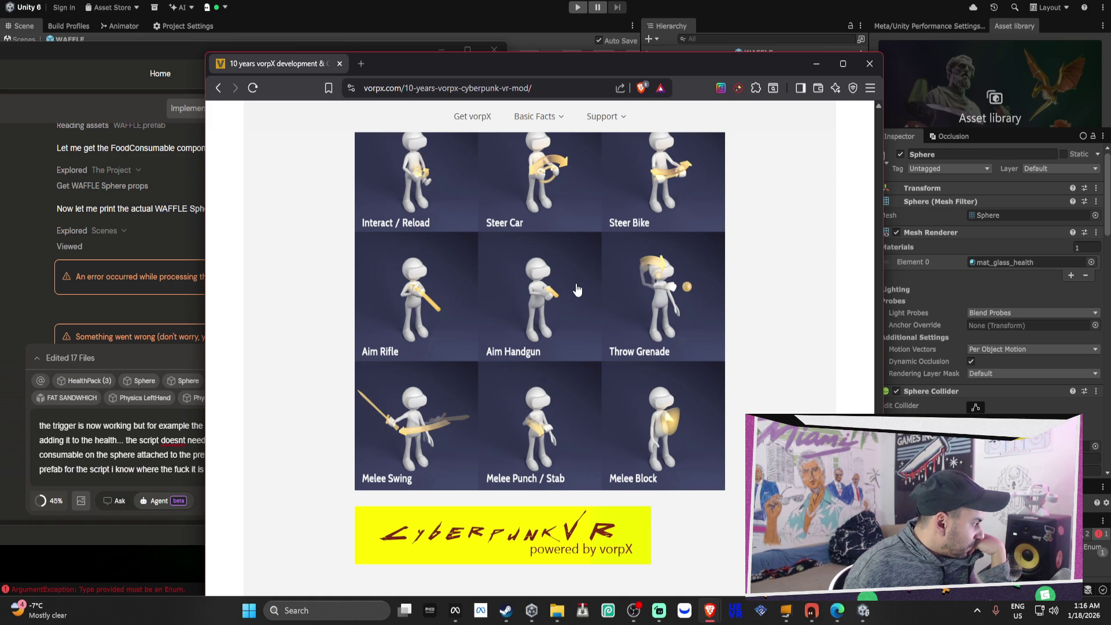
scroll(576, 289, "up", 5)
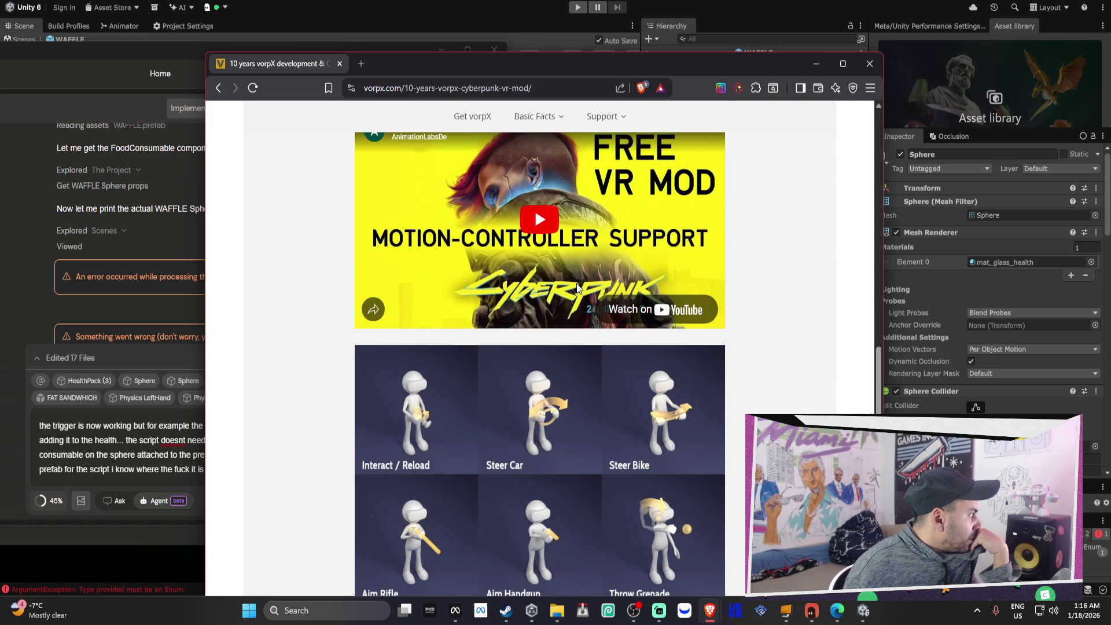
scroll(577, 289, "up", 2)
Open the CyberpunkVR_Setup.zip Drive download link, then go back to the Google results
left_click(415, 232)
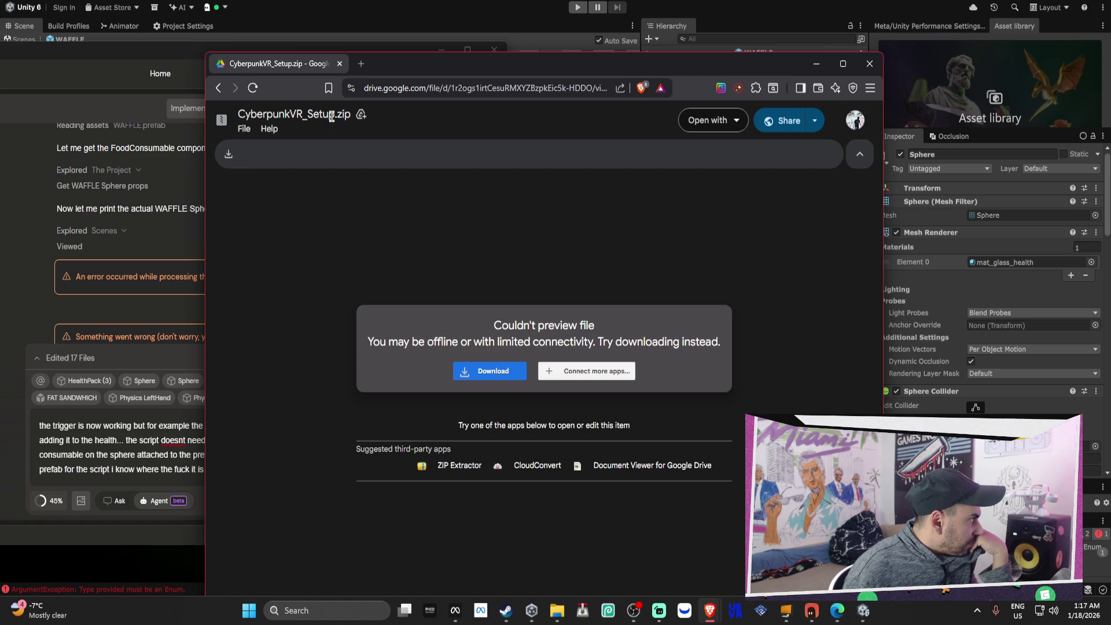
left_click(219, 88)
left_click(218, 88)
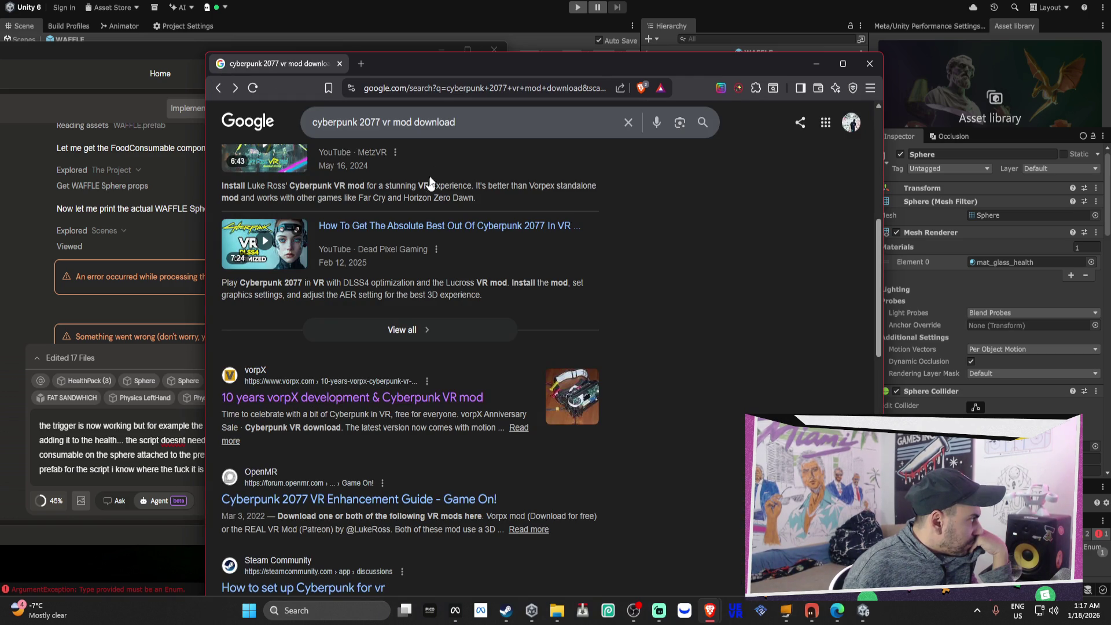
scroll(390, 399, "up", 8)
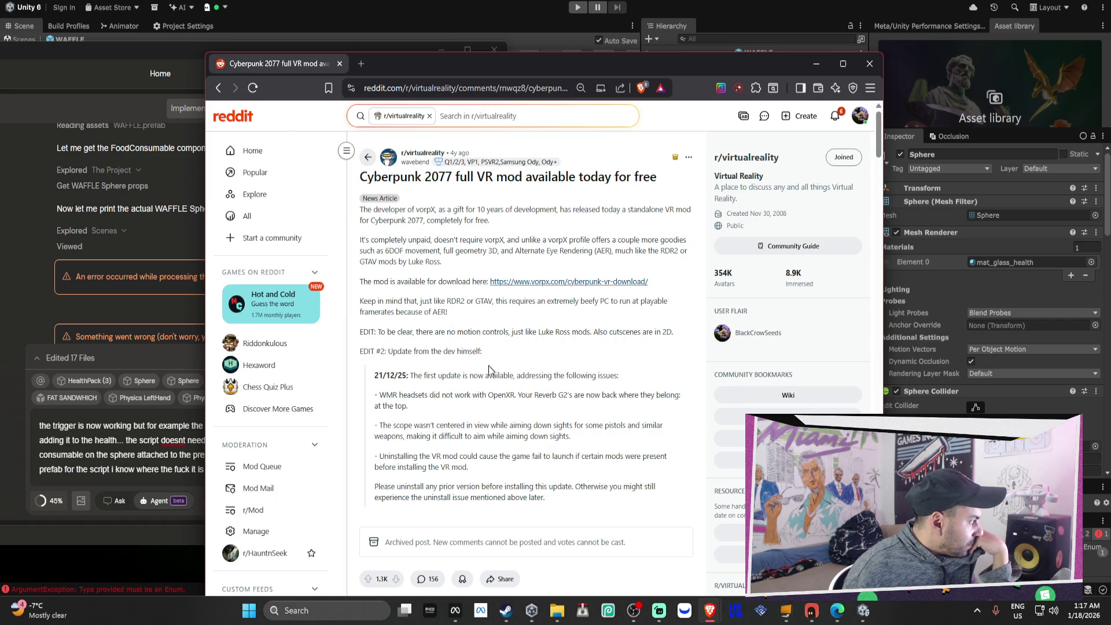
Read down the Reddit Cyberpunk VR mod thread, highlighting the WMR headsets and OpenXR line
left_click_drag(456, 384, 455, 397)
left_click(457, 396)
scroll(502, 405, "down", 1)
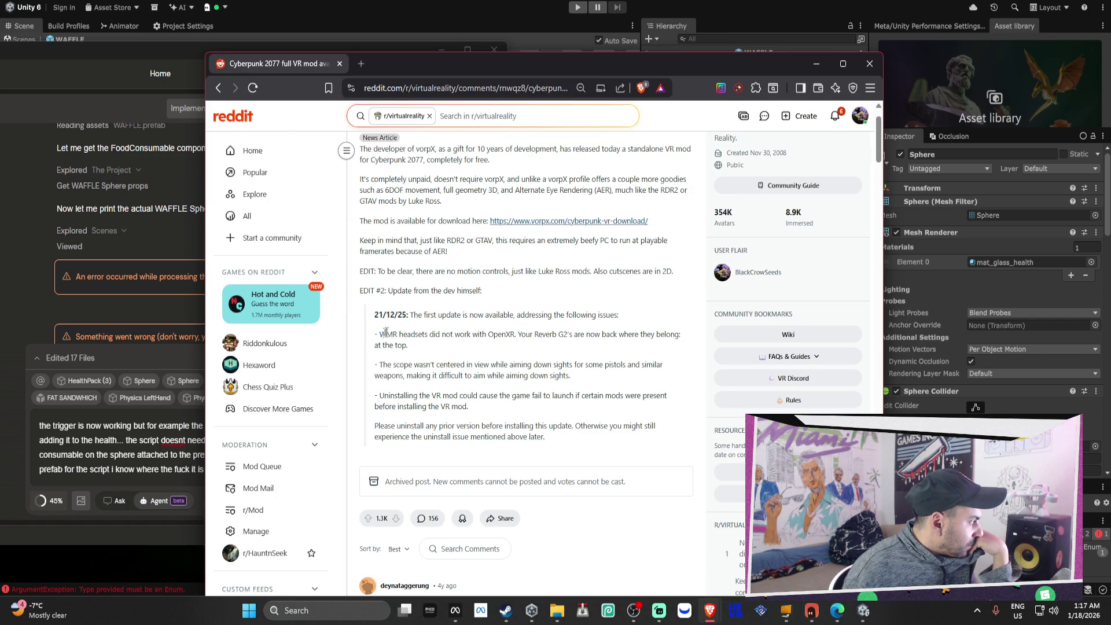
left_click_drag(380, 335, 542, 334)
left_click(557, 371)
scroll(557, 371, "down", 2)
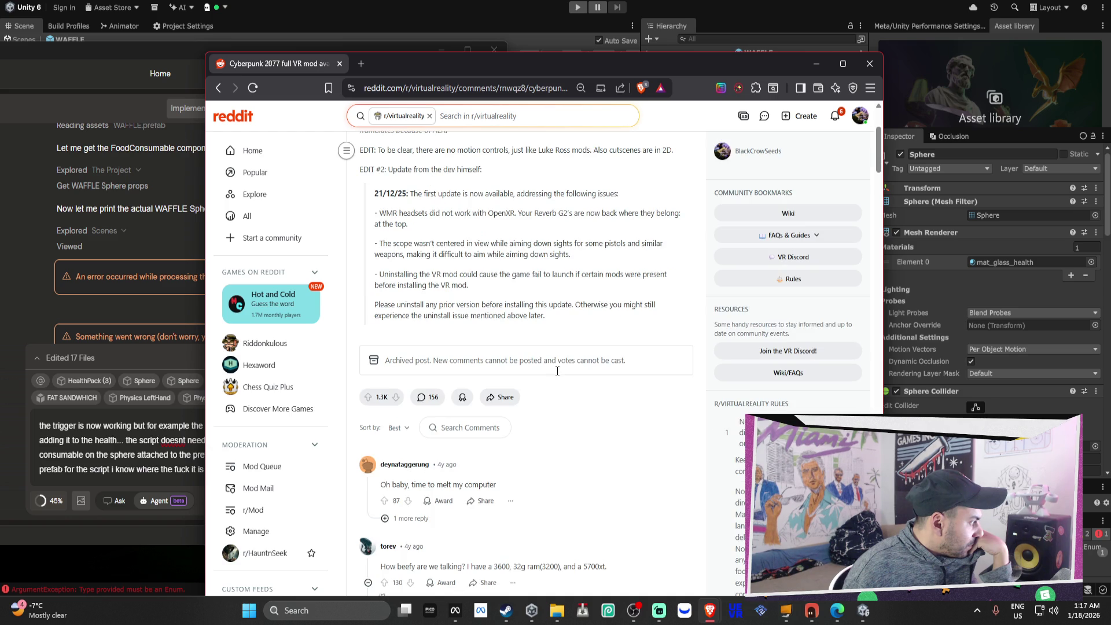
left_click_drag(455, 464, 436, 464)
scroll(470, 483, "down", 1)
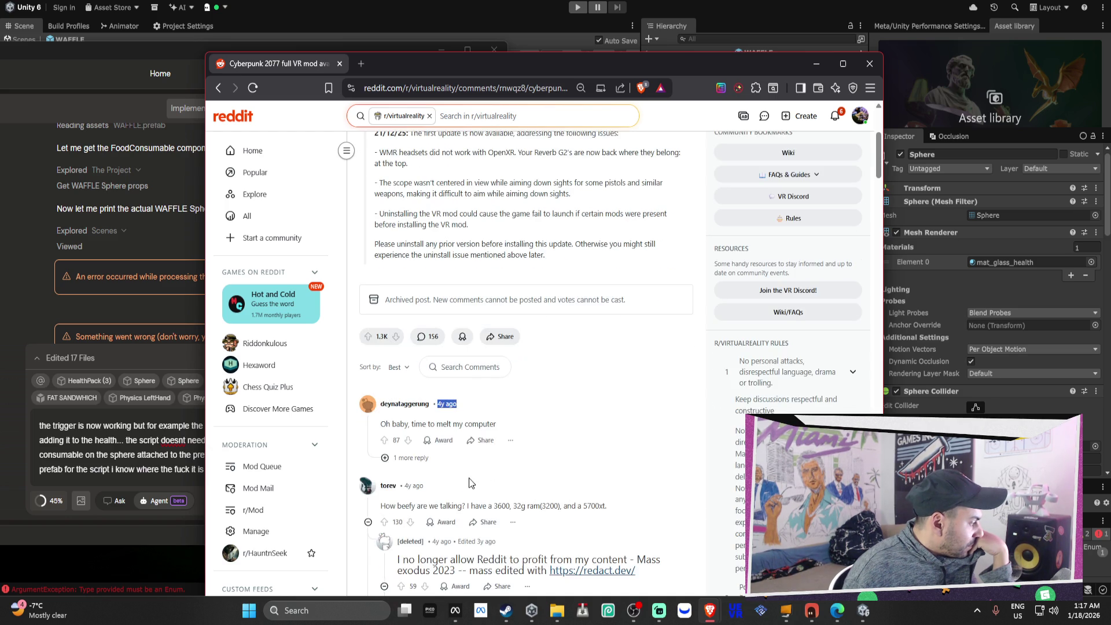
scroll(456, 503, "down", 1)
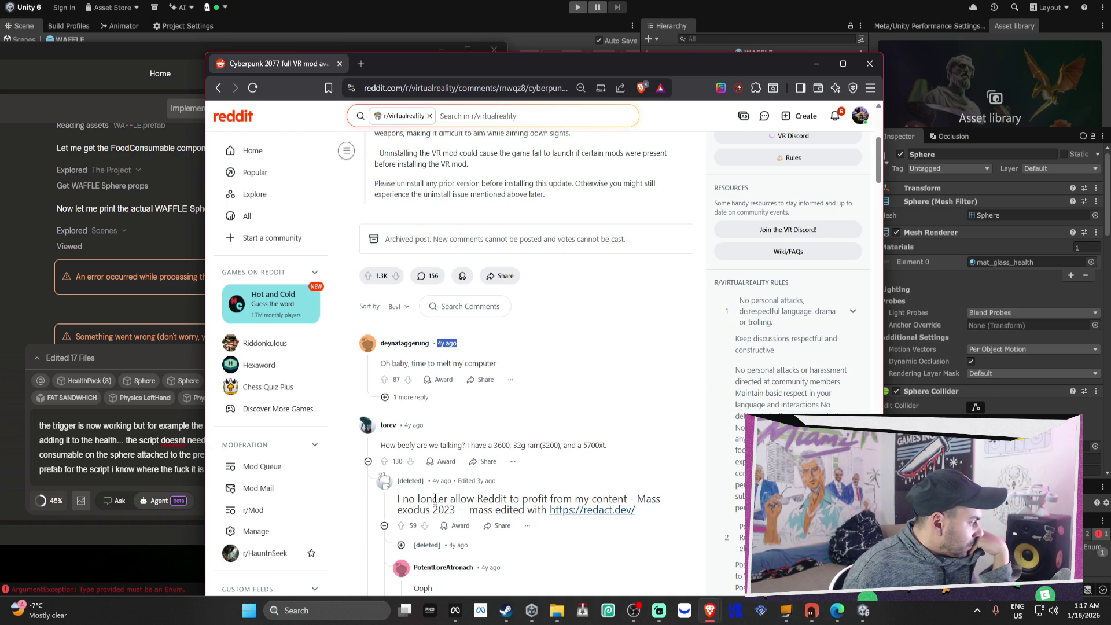
left_click_drag(412, 499, 524, 496)
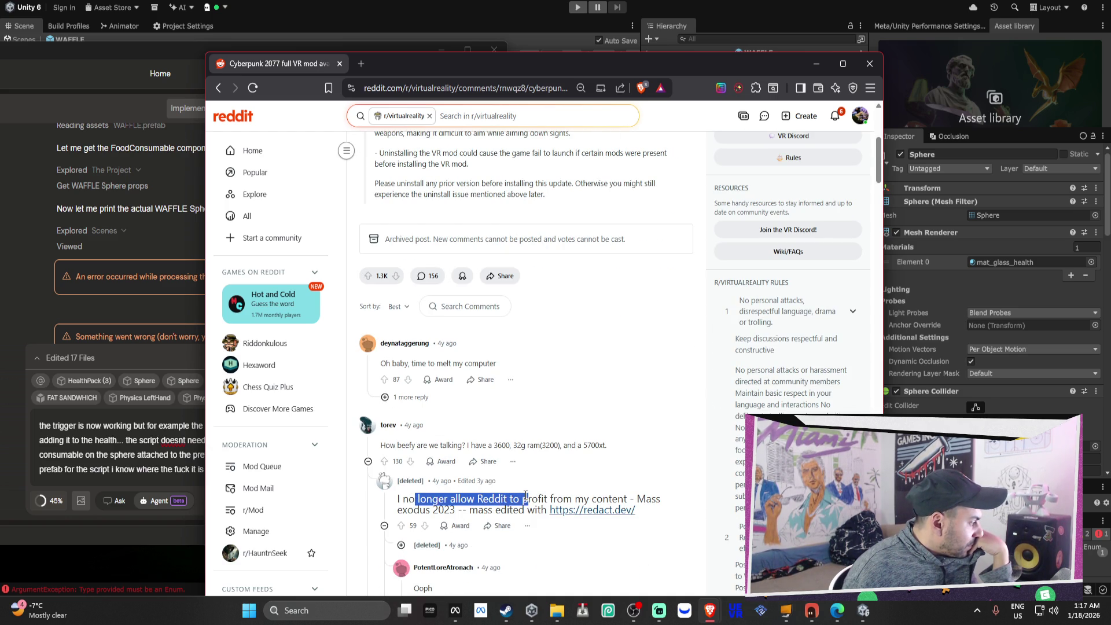
Open the deleted comment's redact.dev link, check the Reddit inbox, then return to the Google results
left_click(579, 509)
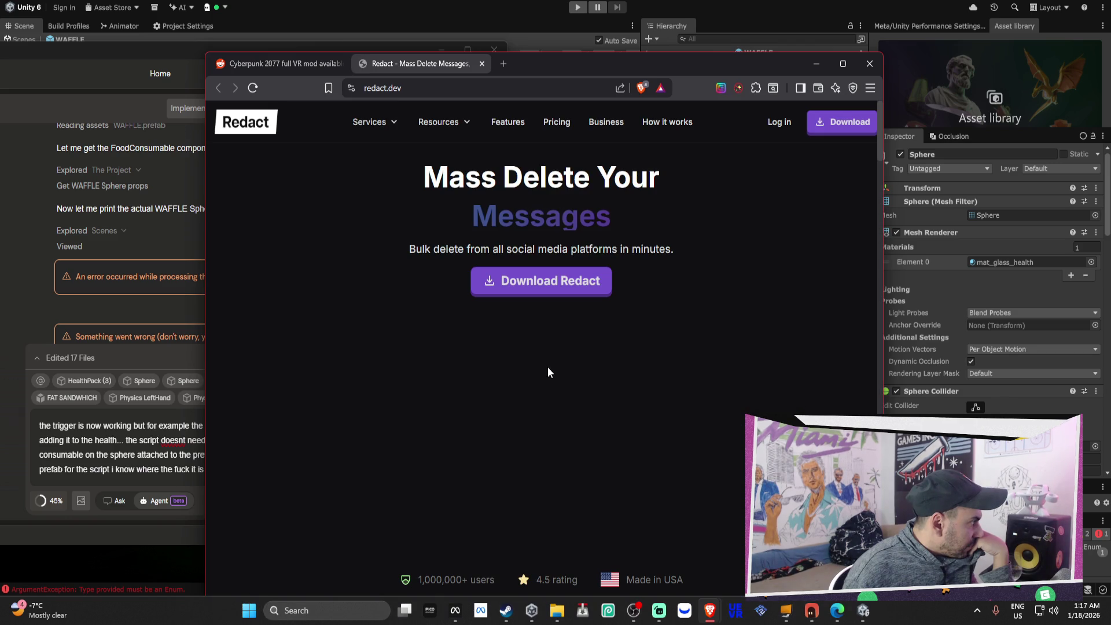
key("ctrl+Tab")
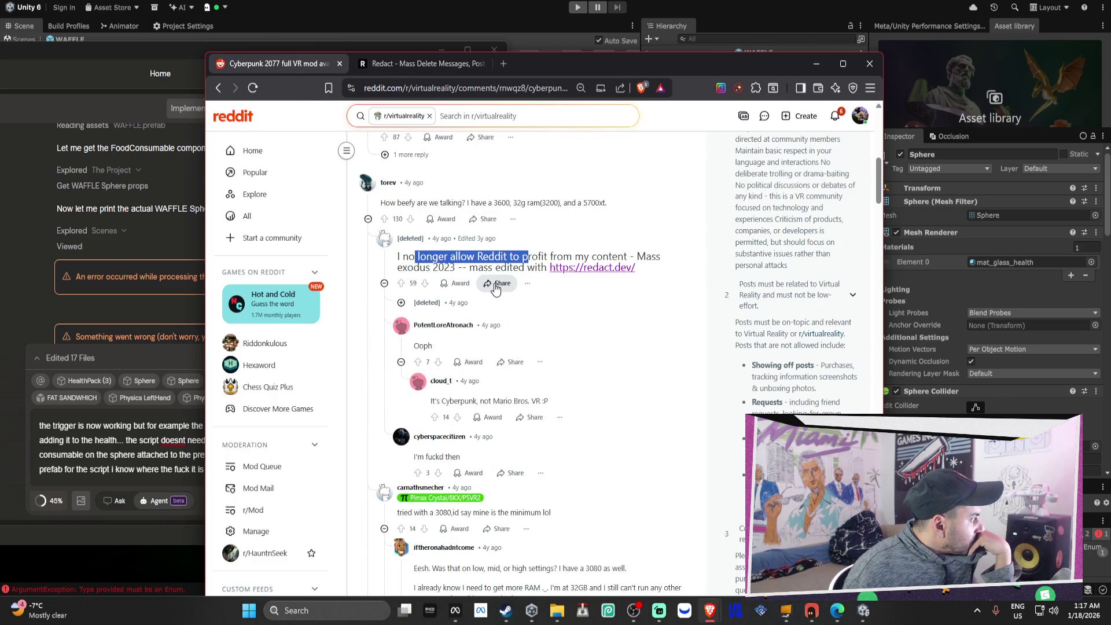
left_click(836, 117)
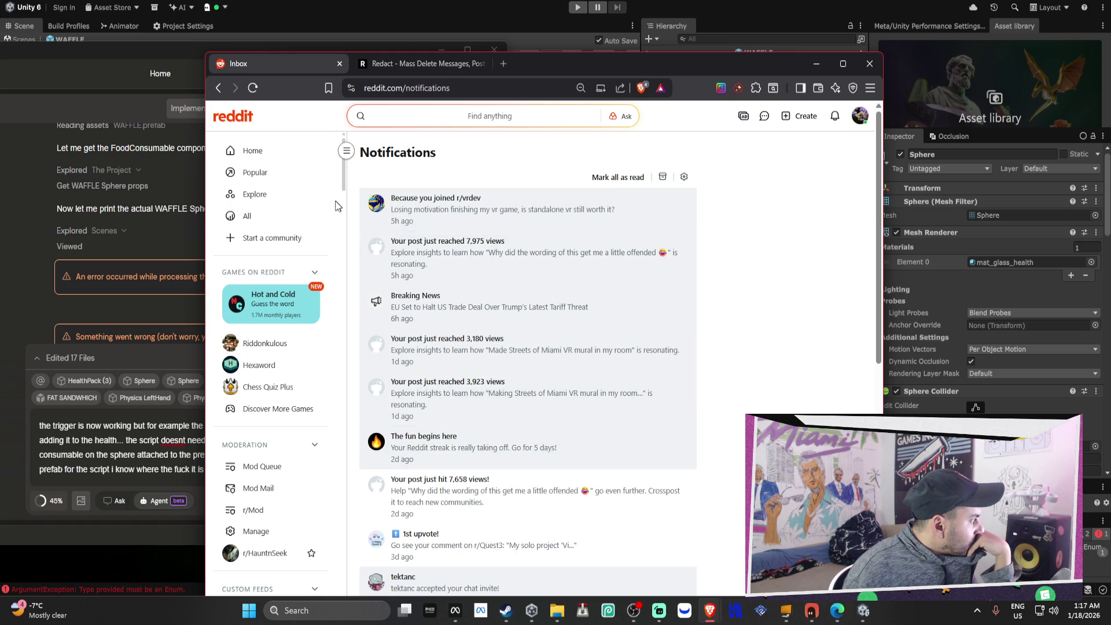
left_click(218, 88)
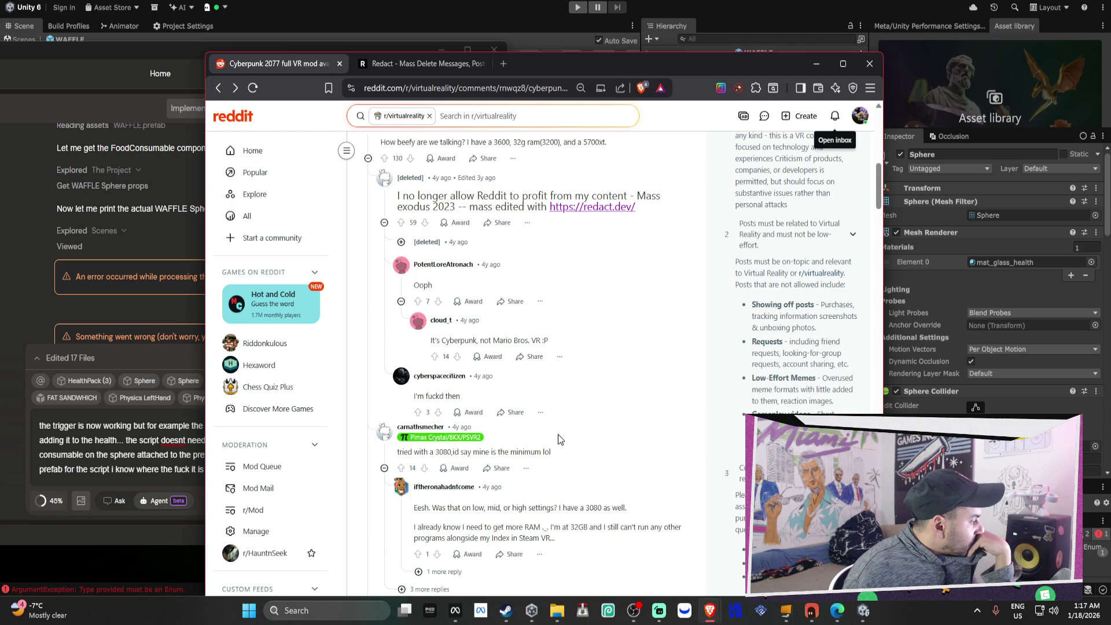
scroll(557, 434, "down", 3)
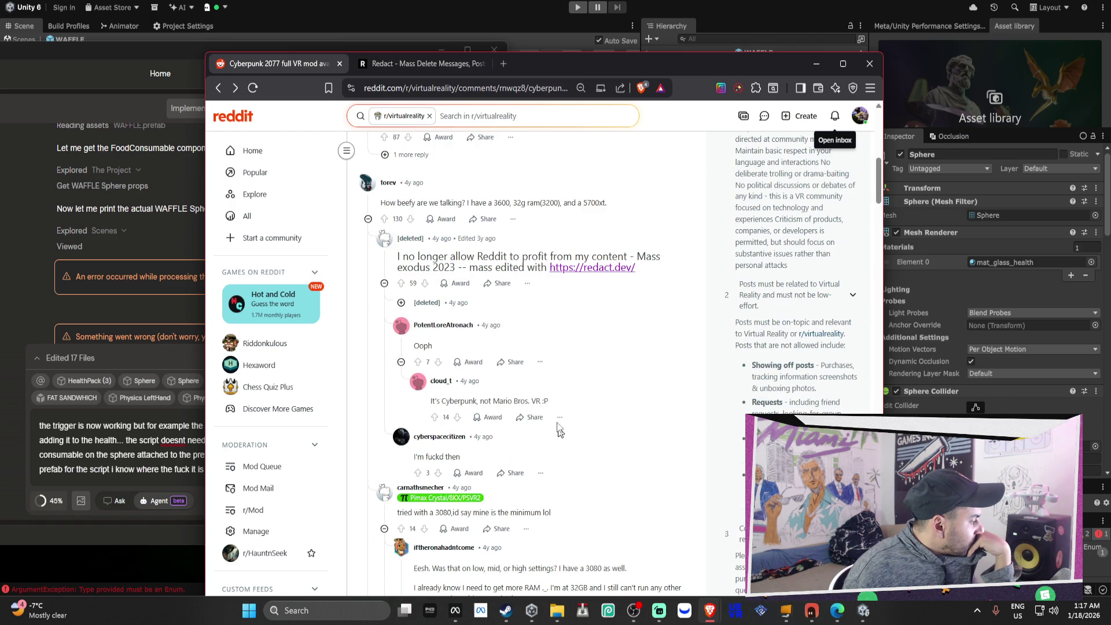
left_click(213, 86)
left_click(176, 191)
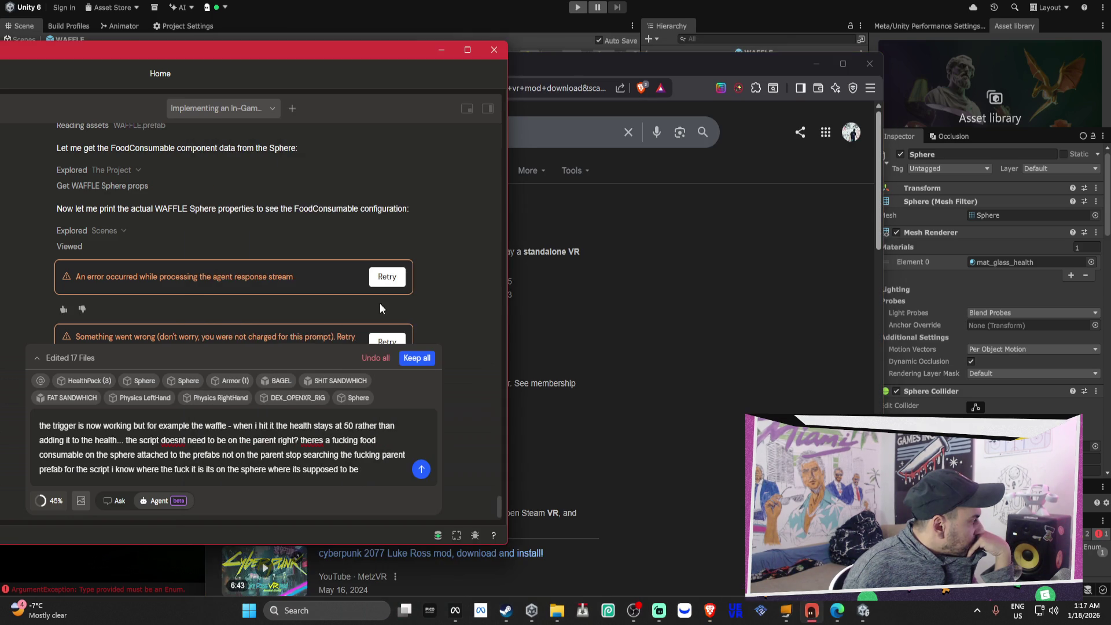
left_click(607, 277)
scroll(450, 309, "down", 1)
scroll(451, 309, "down", 2)
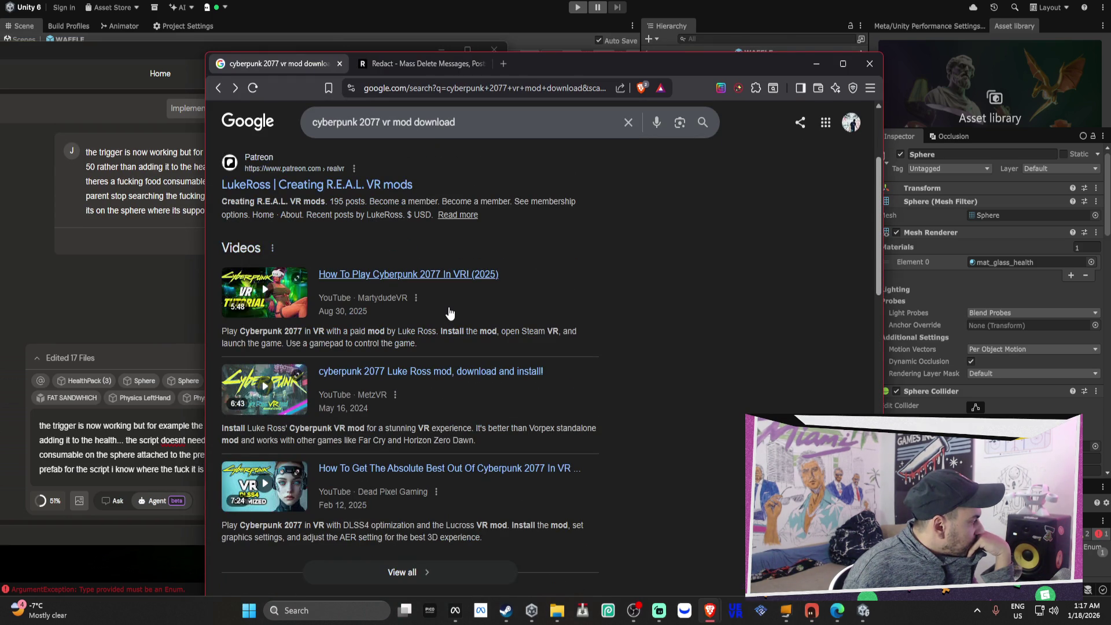
left_click(488, 371)
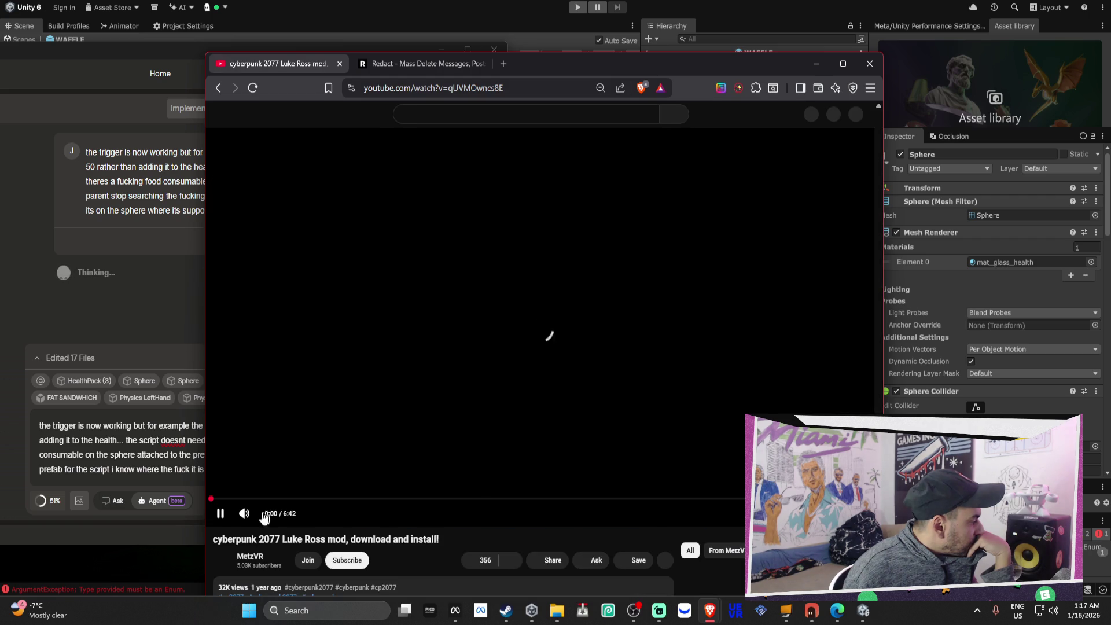
left_click(434, 437)
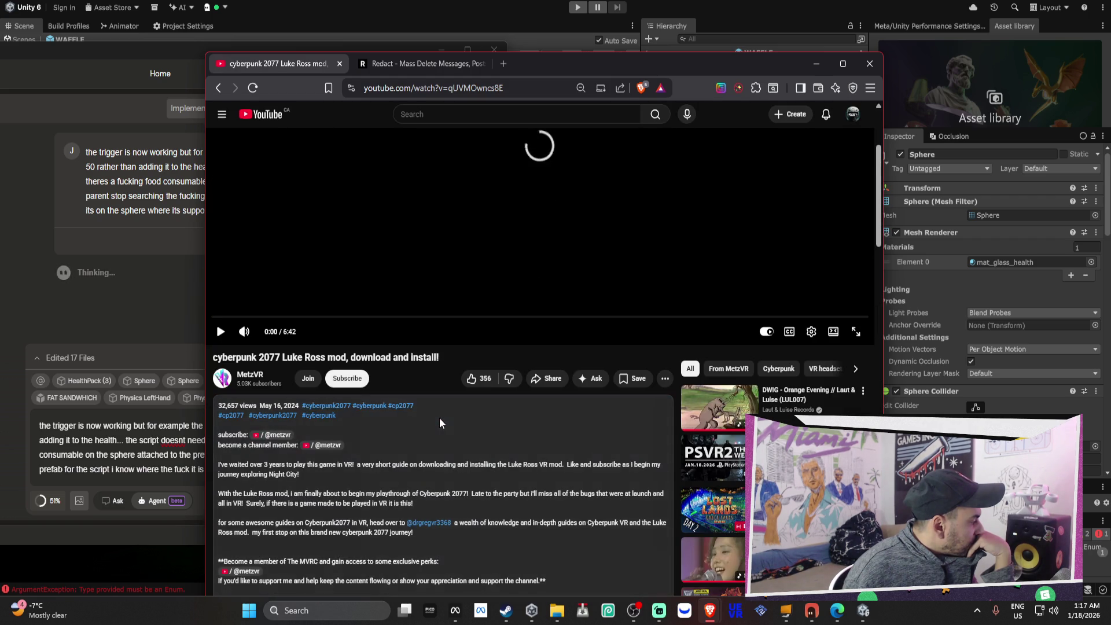
scroll(439, 417, "down", 2)
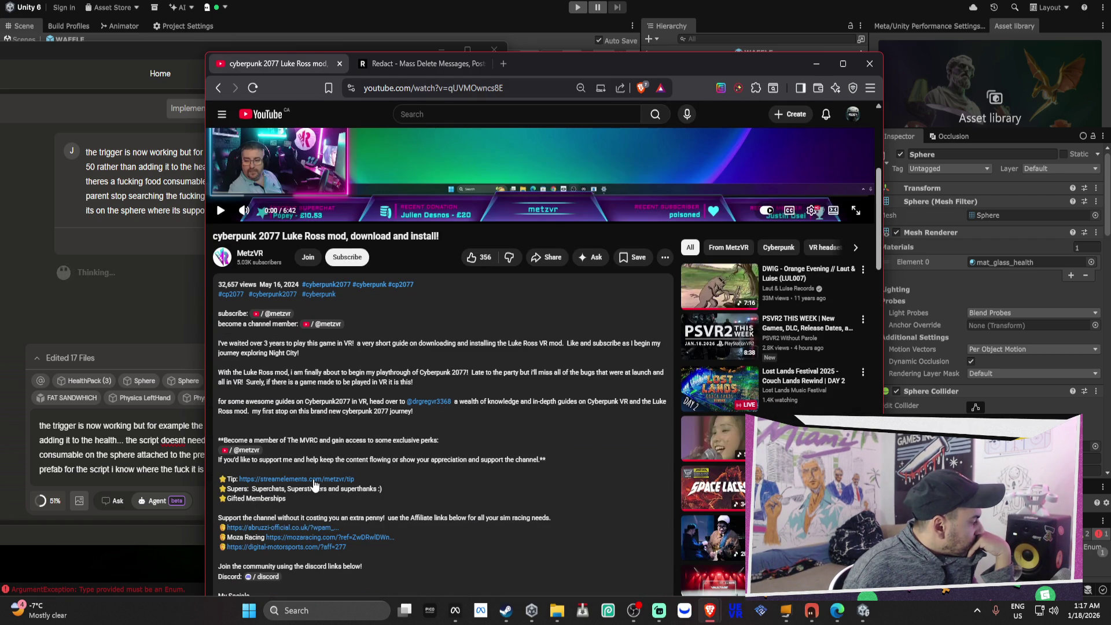
scroll(312, 481, "down", 2)
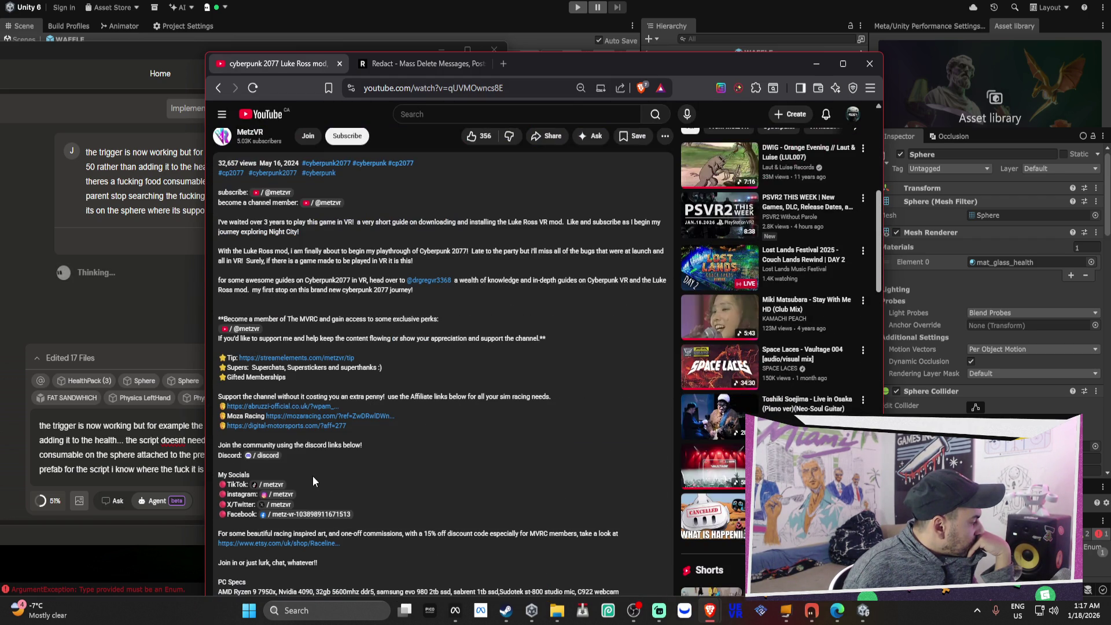
scroll(312, 476, "down", 2)
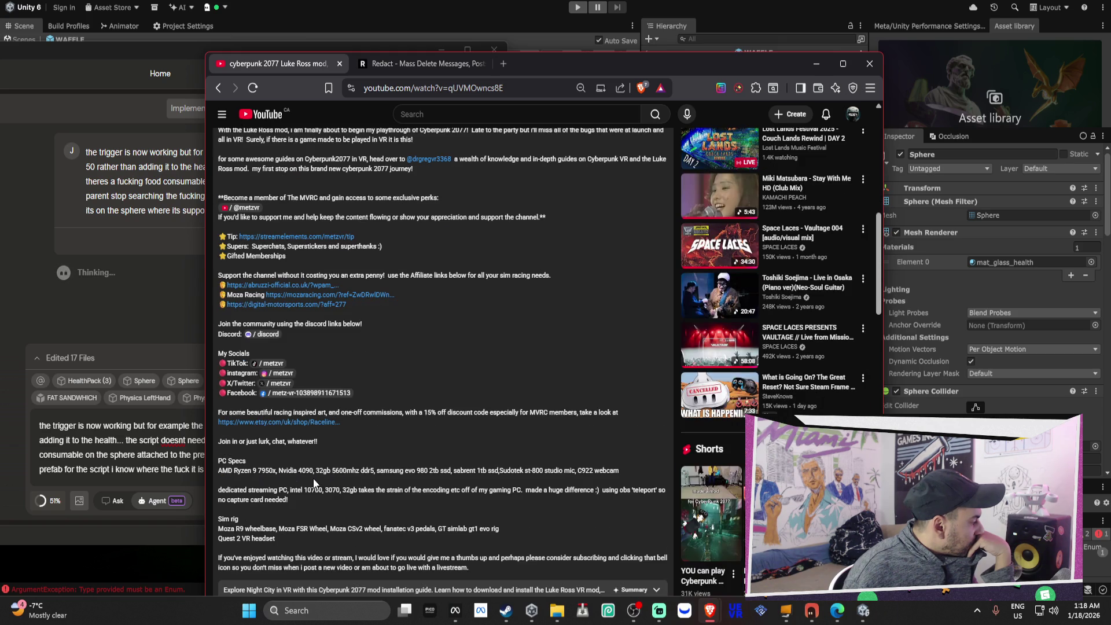
scroll(313, 478, "down", 8)
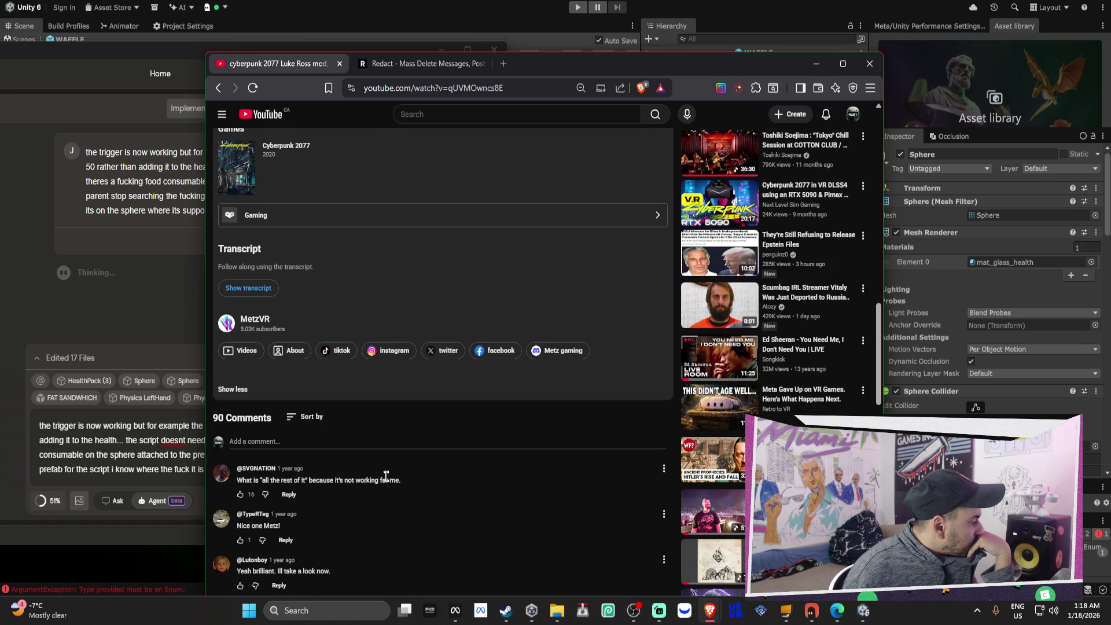
left_click_drag(400, 480, 239, 483)
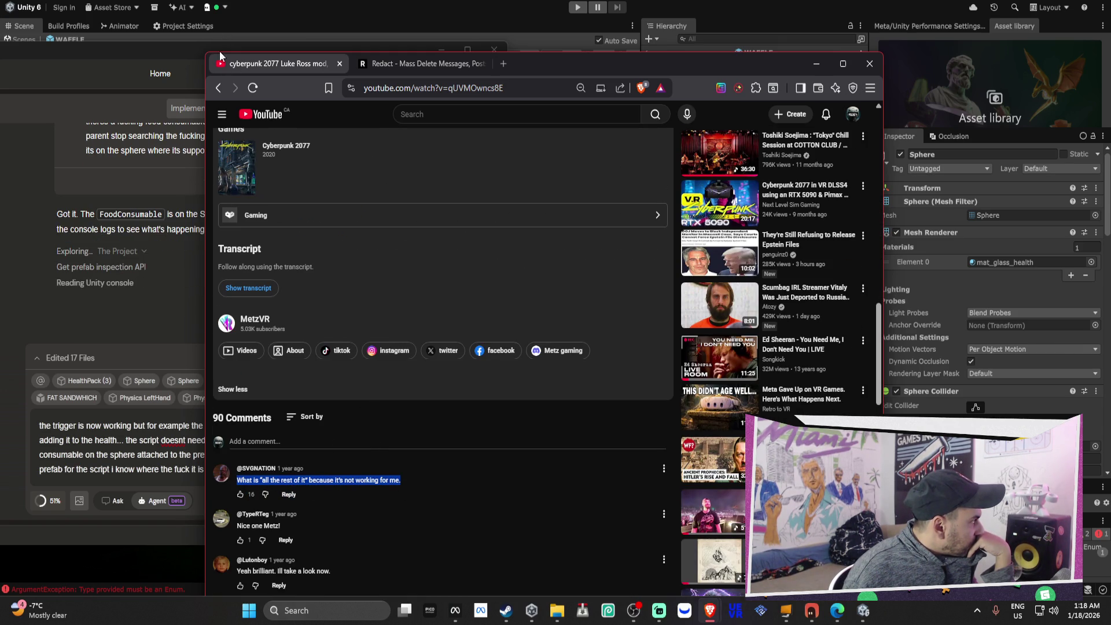
left_click(218, 87)
scroll(353, 220, "up", 1)
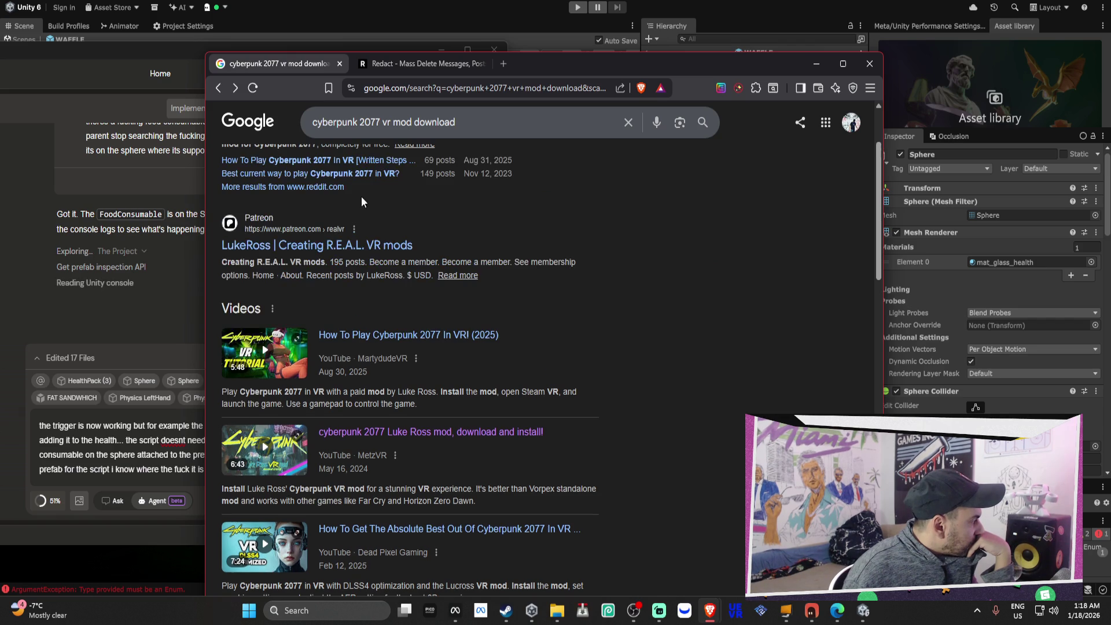
left_click(376, 247)
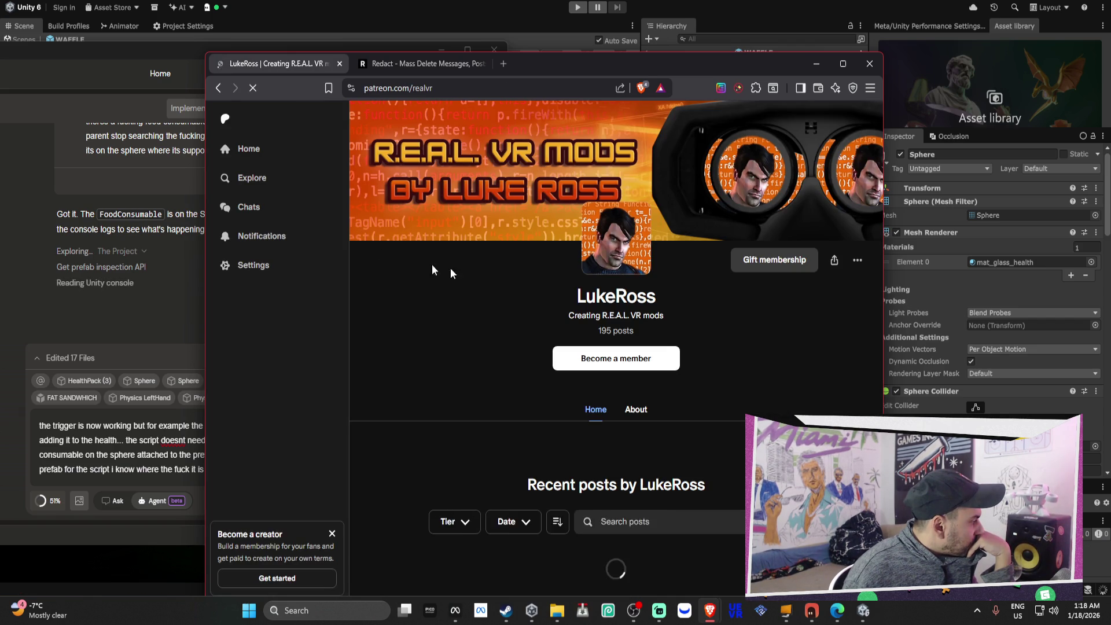
Open the 'Looking down at 'em' post and copy the attachment name REAL_mod_by_LukeRoss_v27_0_0.zip
scroll(616, 311, "down", 4)
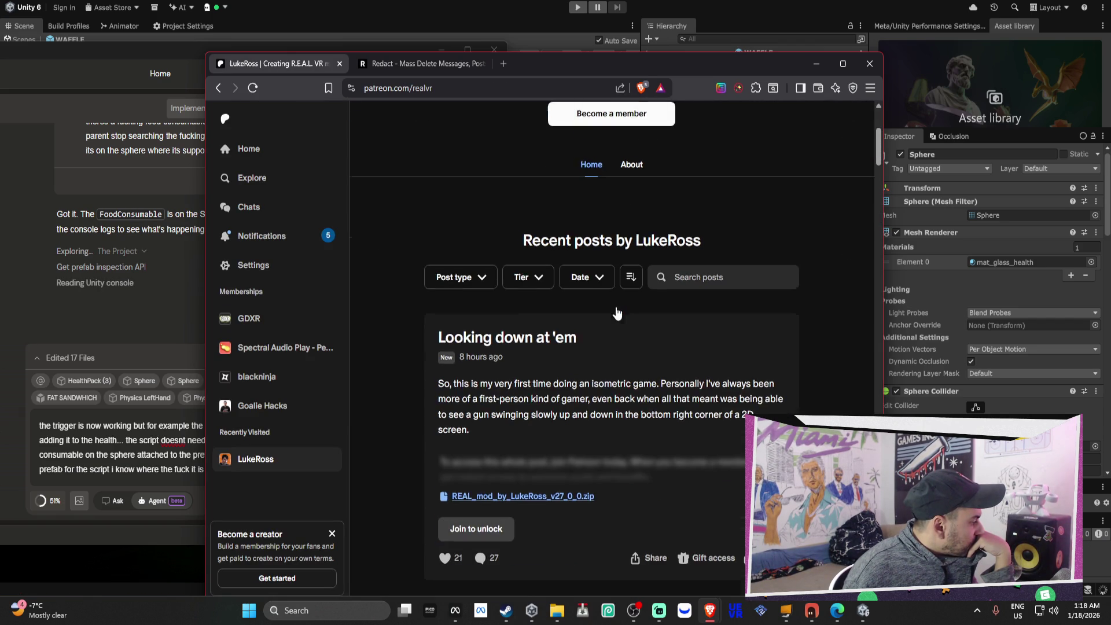
left_click(575, 495)
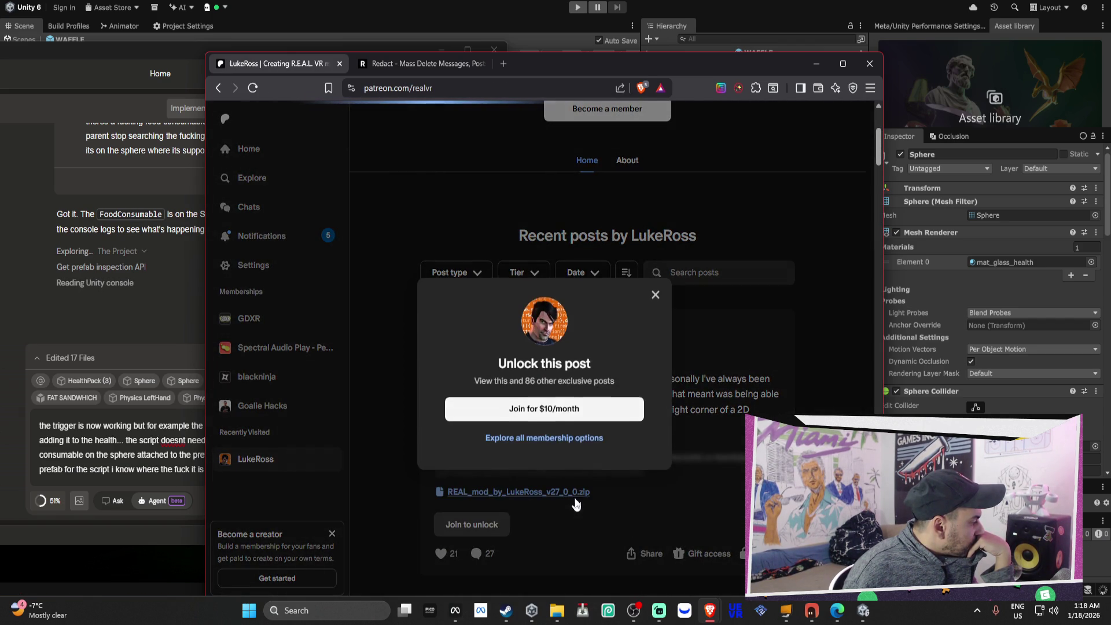
left_click(572, 473)
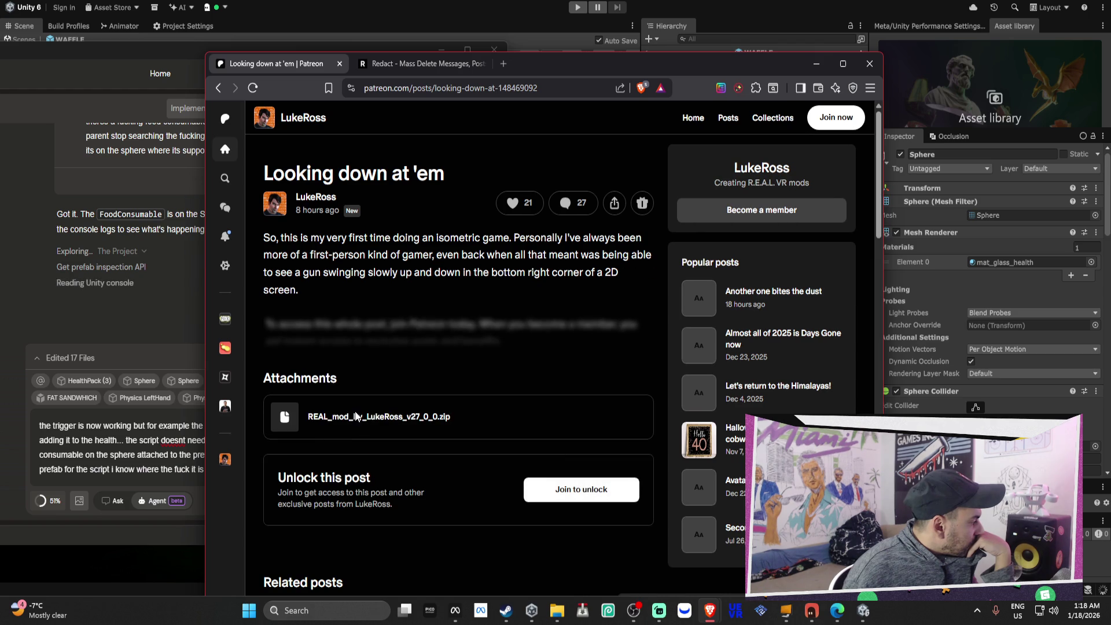
left_click_drag(469, 424, 311, 420)
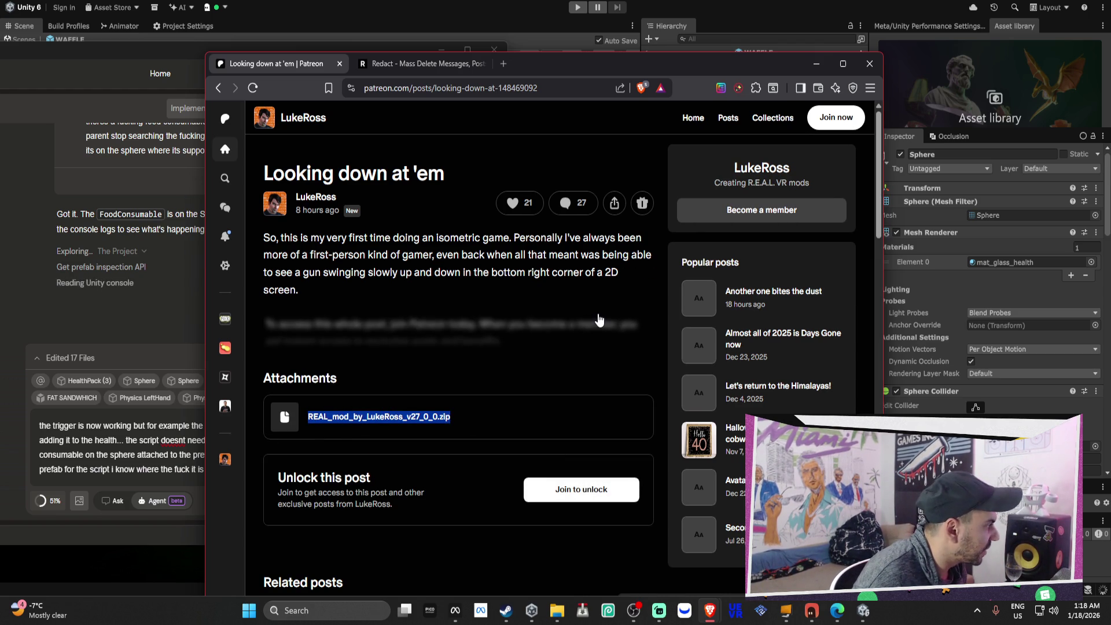
key("ctrl+c")
key("ctrl+t")
Search Google for 'REAL_mod_by_LukeRoss_v27_0_0.zip download'
key("ctrl+v")
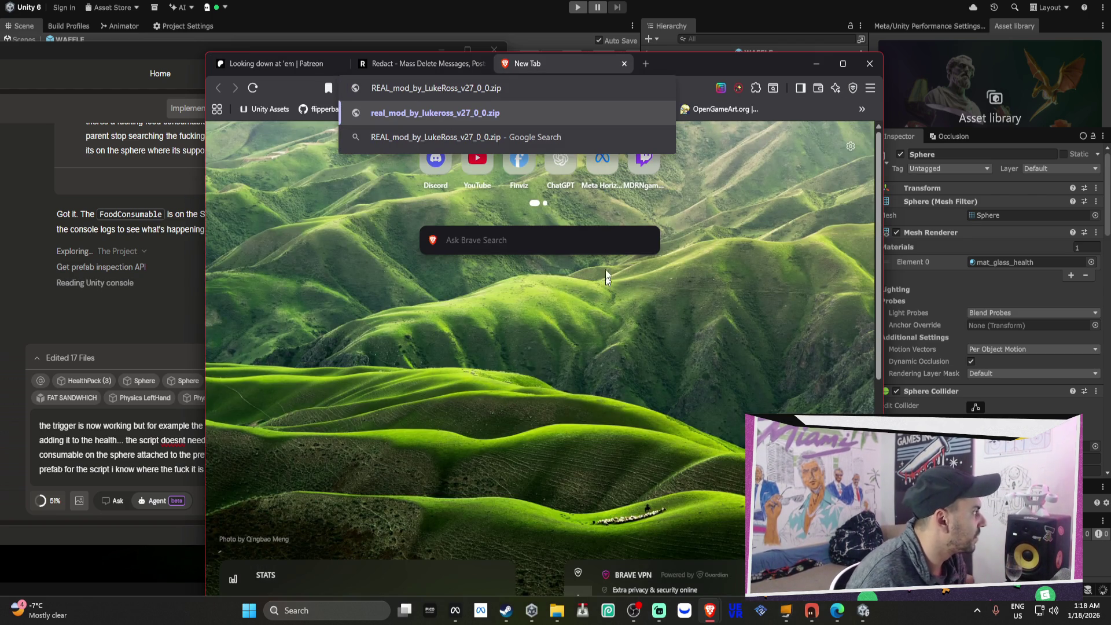
type("dwon")
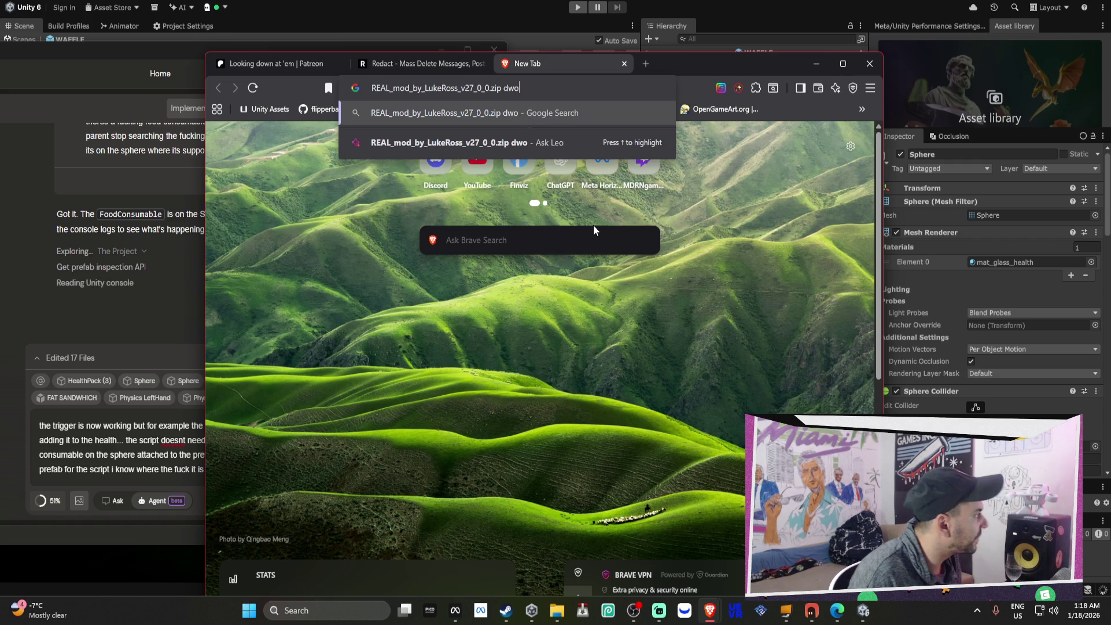
key("BackSpace")
key("BackSpace")
key("BackSpace")
type("download")
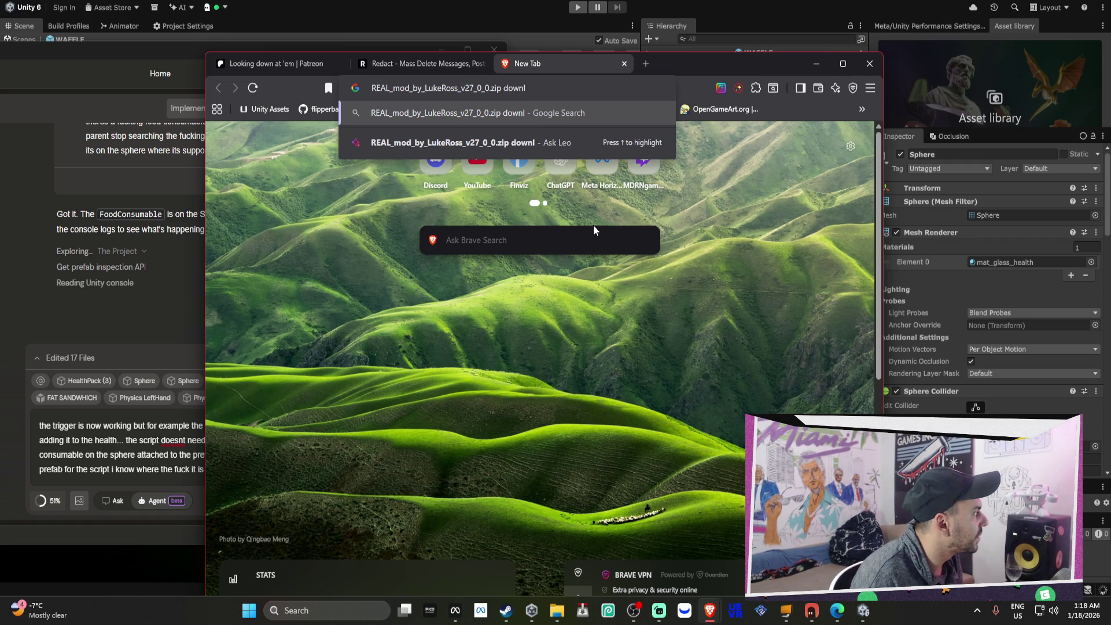
key("Return")
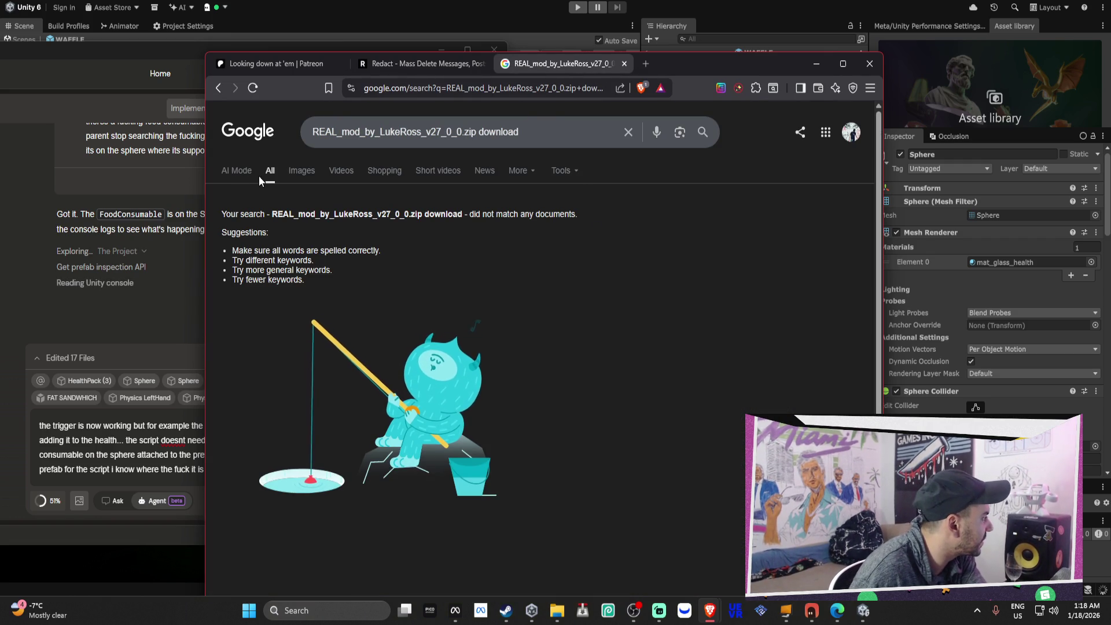
Run the same REAL_mod_by_LukeRoss_v27_0_0.zip download query on Yandex
left_click(324, 139)
key("ctrl+a")
left_click(449, 84)
type("yandex")
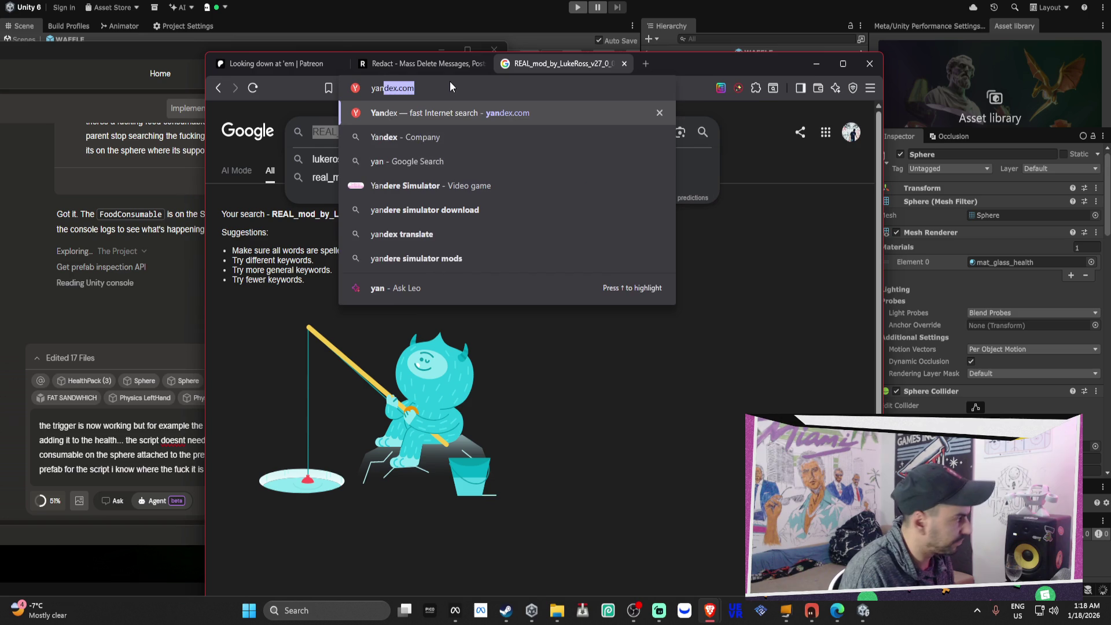
key("Return")
key("ctrl+v")
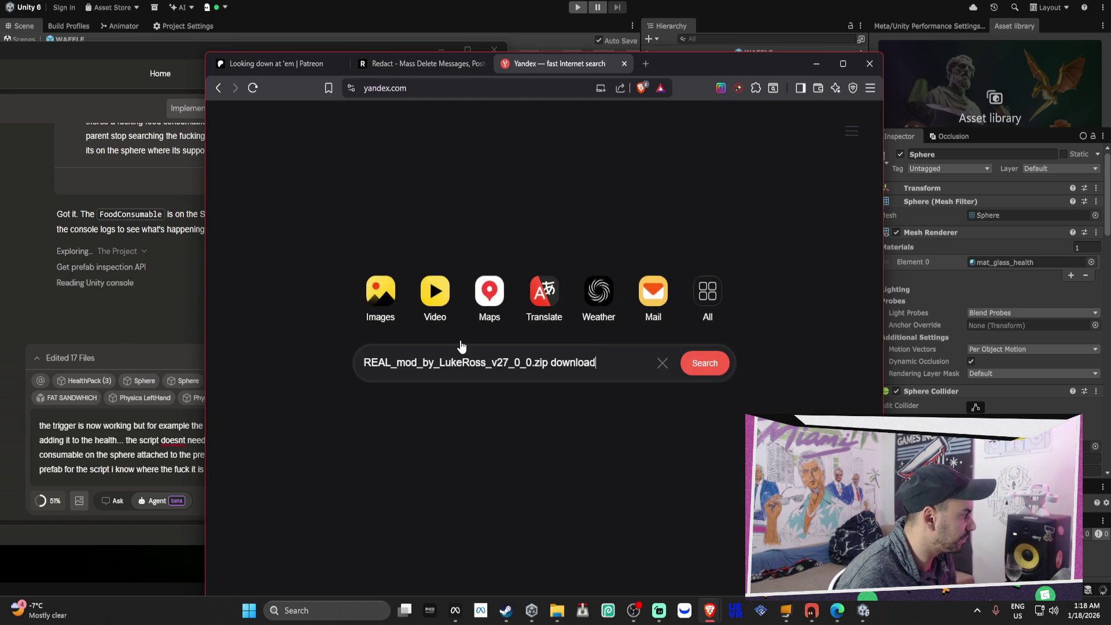
key("Return")
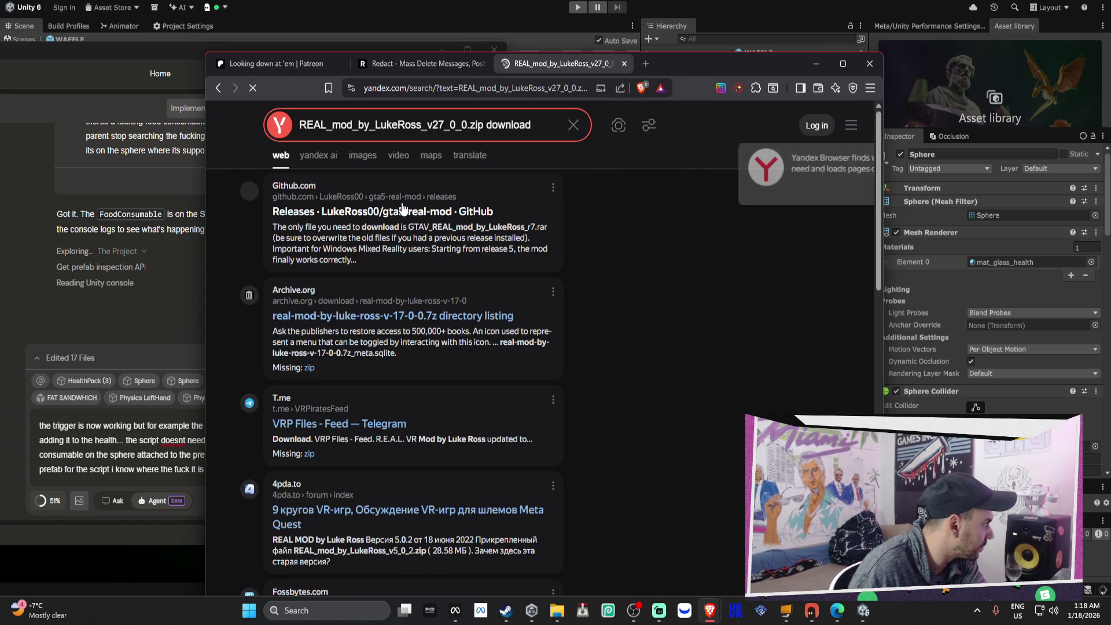
Open LukeRoss00's gta5-real-mod GitHub releases result in a new tab and scan the remaining results
left_click(404, 214)
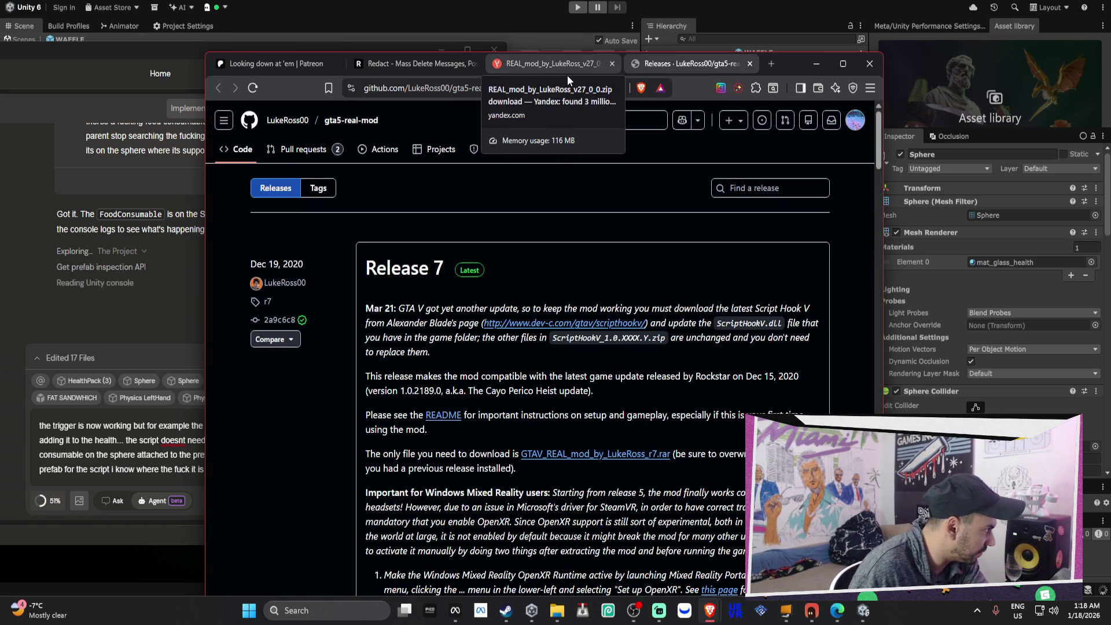
left_click(566, 74)
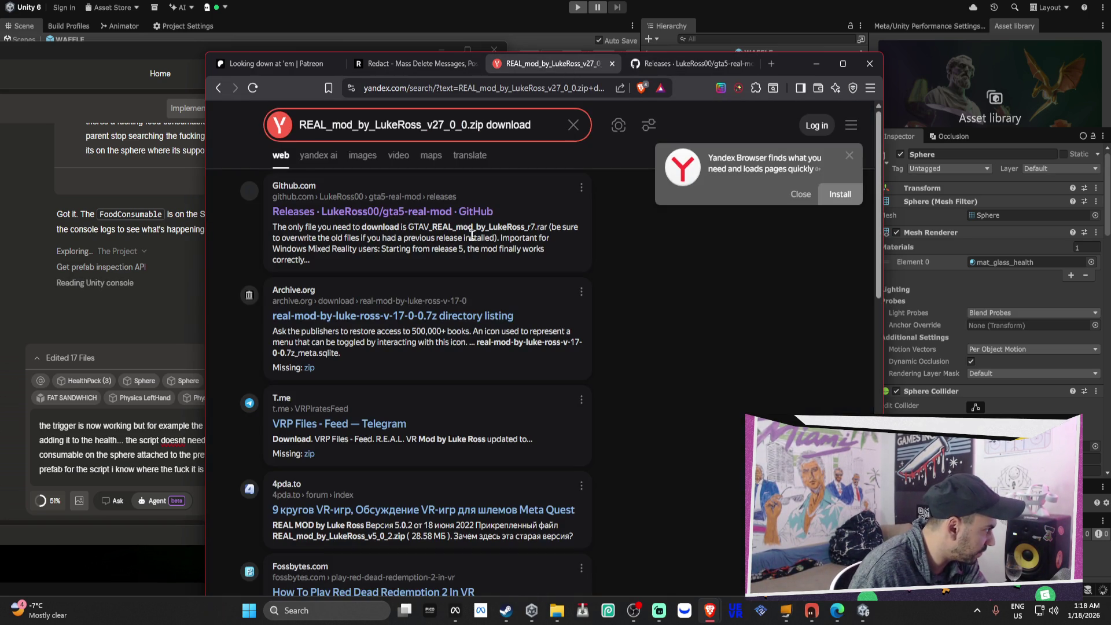
scroll(471, 234, "down", 1)
scroll(470, 234, "down", 2)
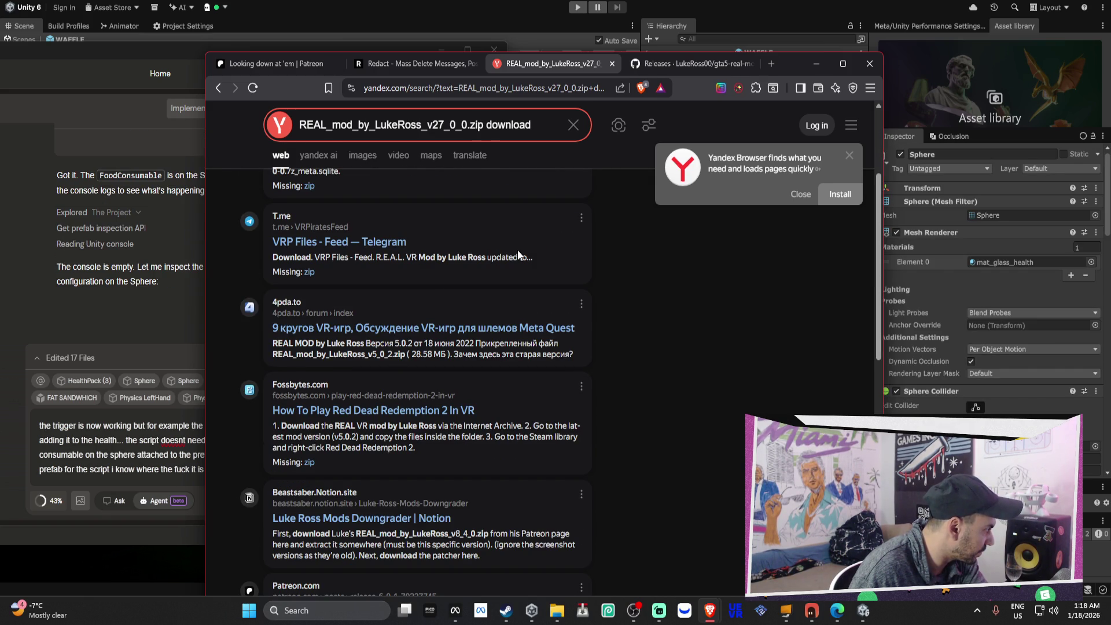
scroll(518, 250, "up", 3)
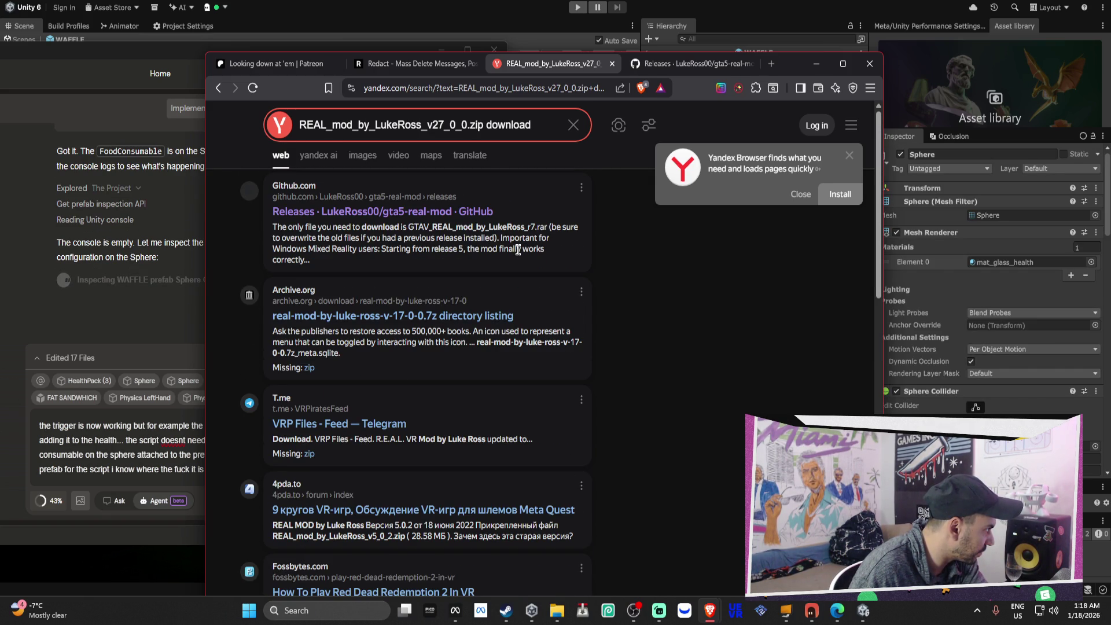